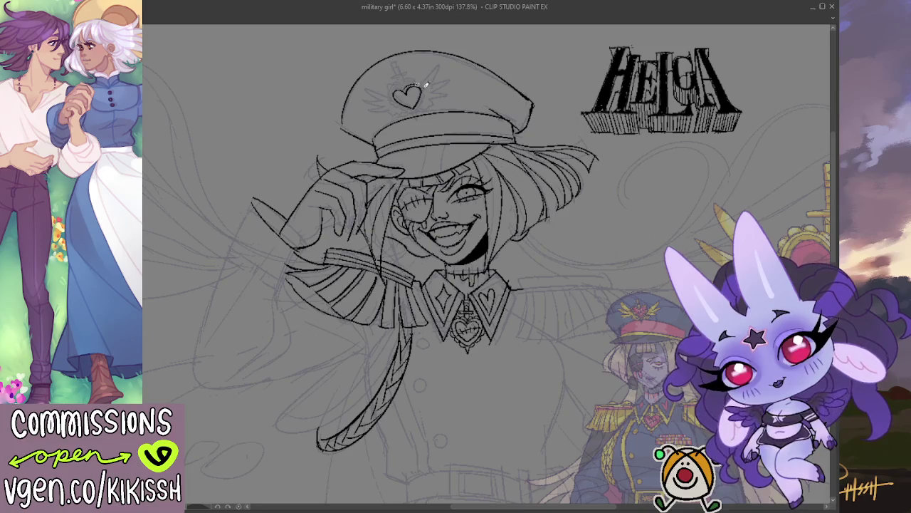
Add a small detail stroke to the hat's heart emblem, then zoom out to show the body
left_click_drag(412, 85, 428, 86)
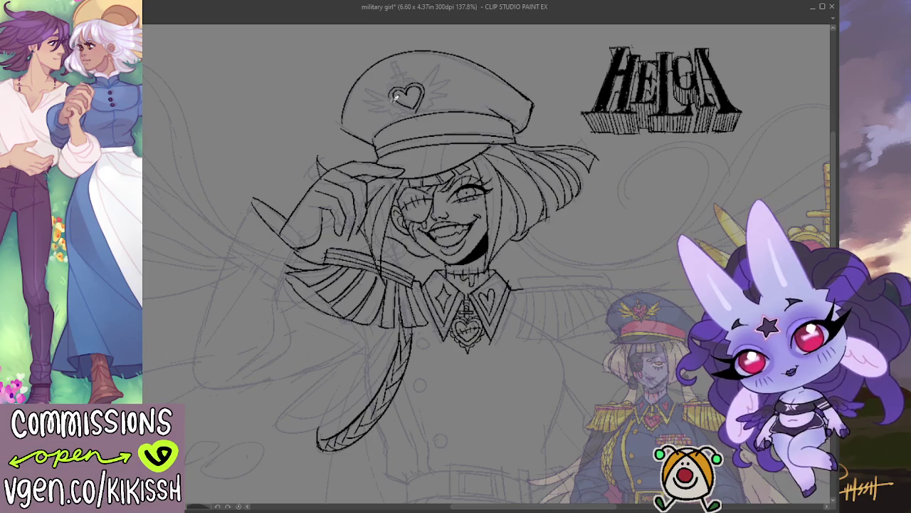
scroll(509, 204, "down", 5)
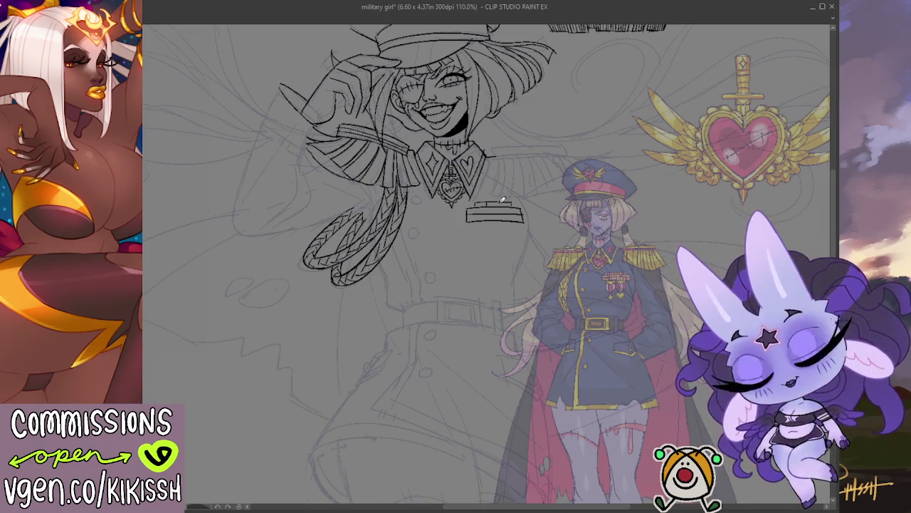
Ink brick lines inside the block below the collar, then zoom out to include the HELGA lettering
left_click_drag(497, 204, 498, 216)
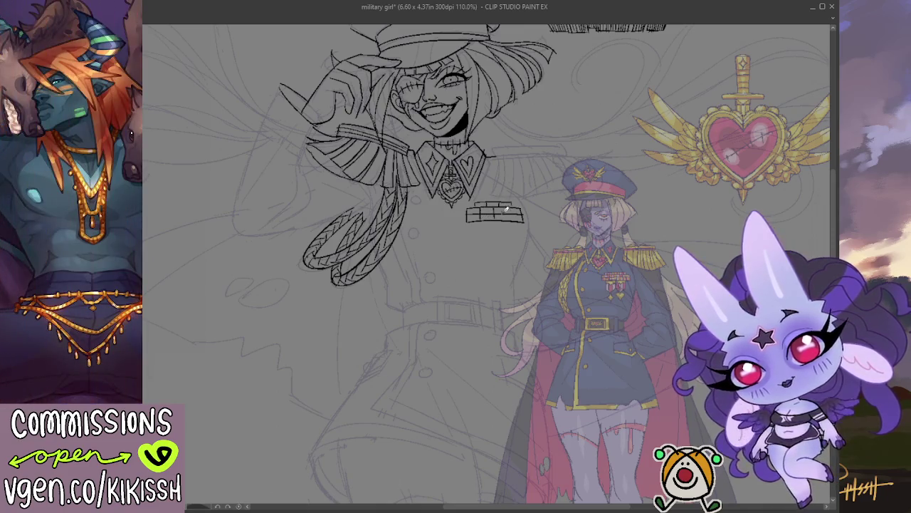
left_click_drag(559, 224, 561, 166)
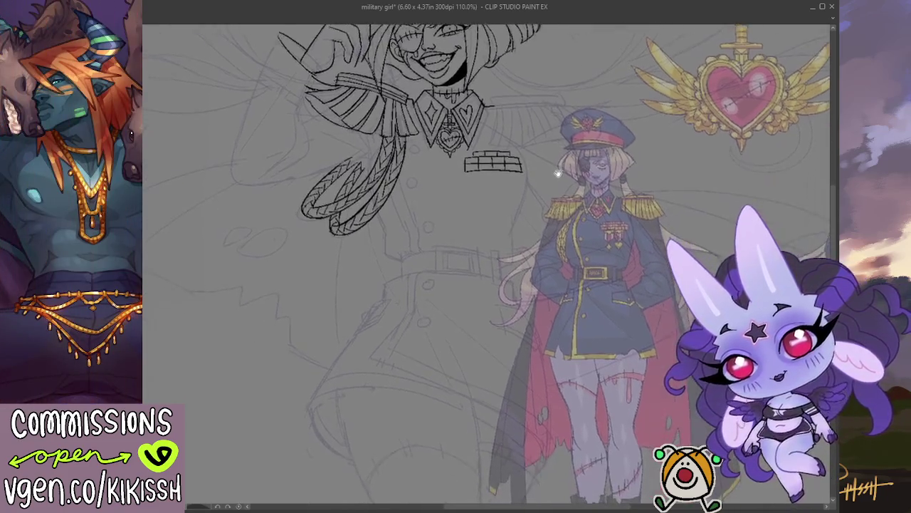
scroll(561, 166, "down", 2)
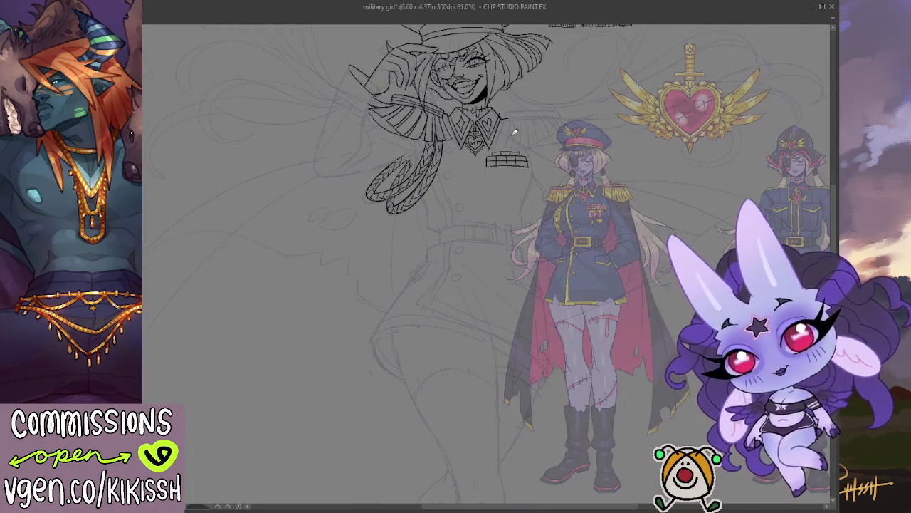
left_click_drag(555, 116, 586, 201)
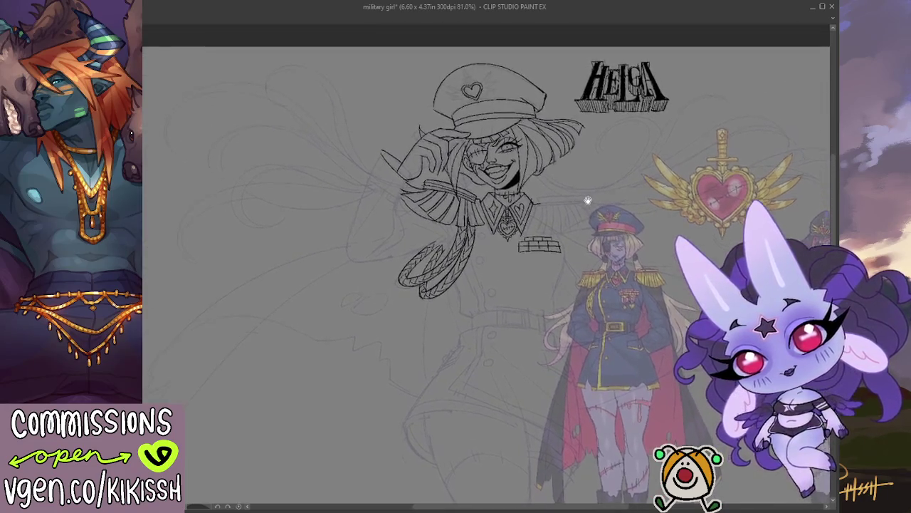
Flip the canvas horizontally to check the proportions, then flip it back to normal
key("h")
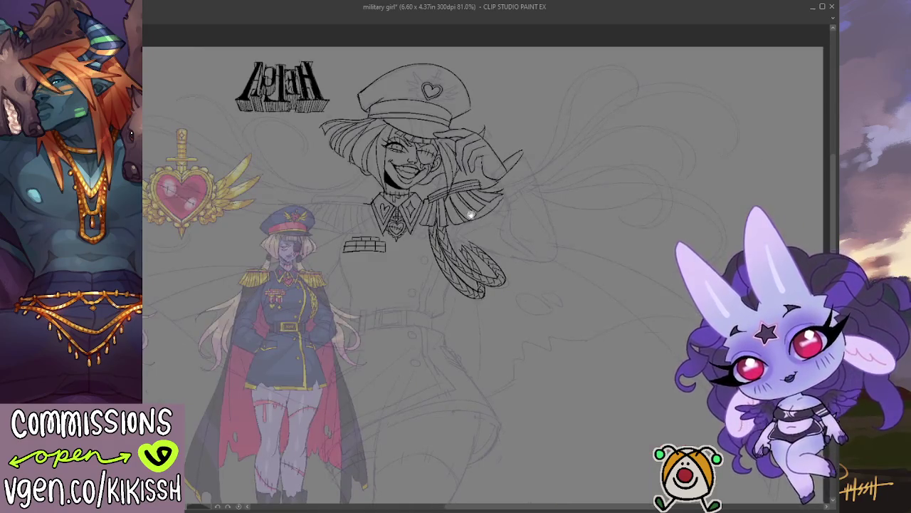
left_click_drag(471, 215, 516, 161)
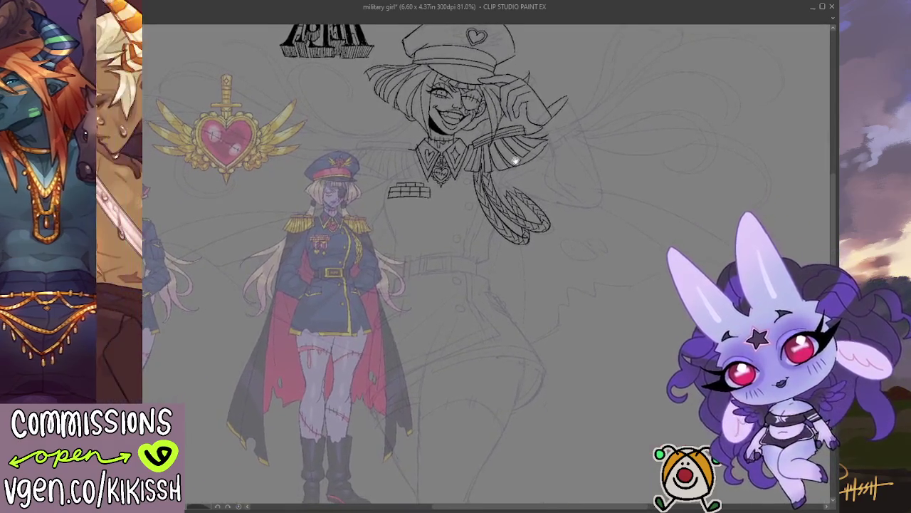
left_click_drag(516, 161, 525, 189)
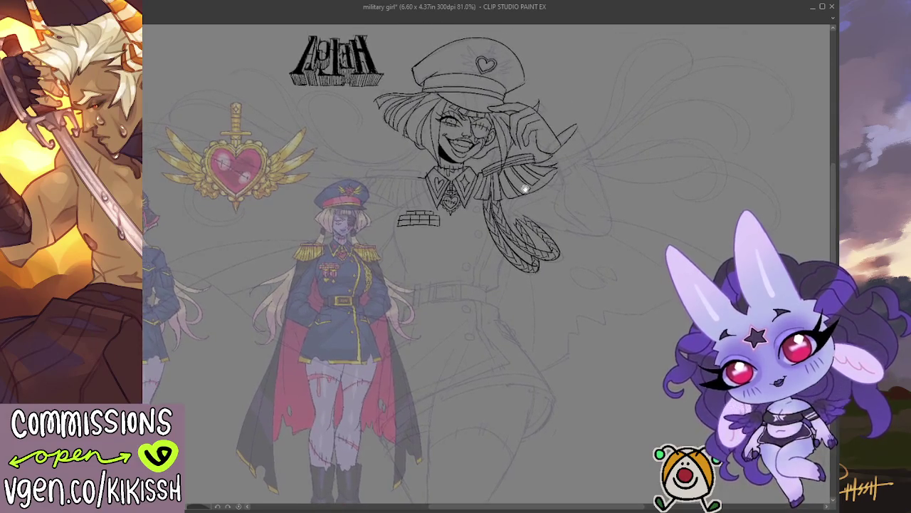
left_click_drag(171, 93, 180, 133)
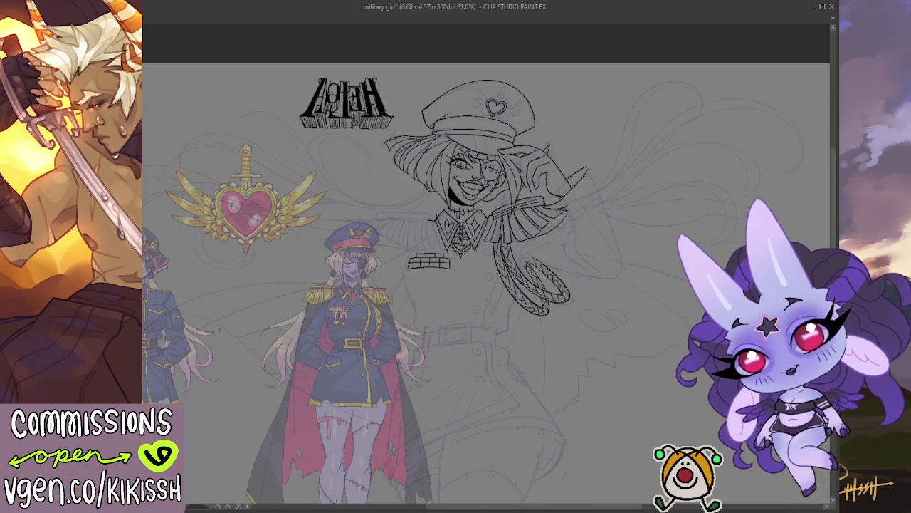
key("h")
scroll(498, 164, "up", 2)
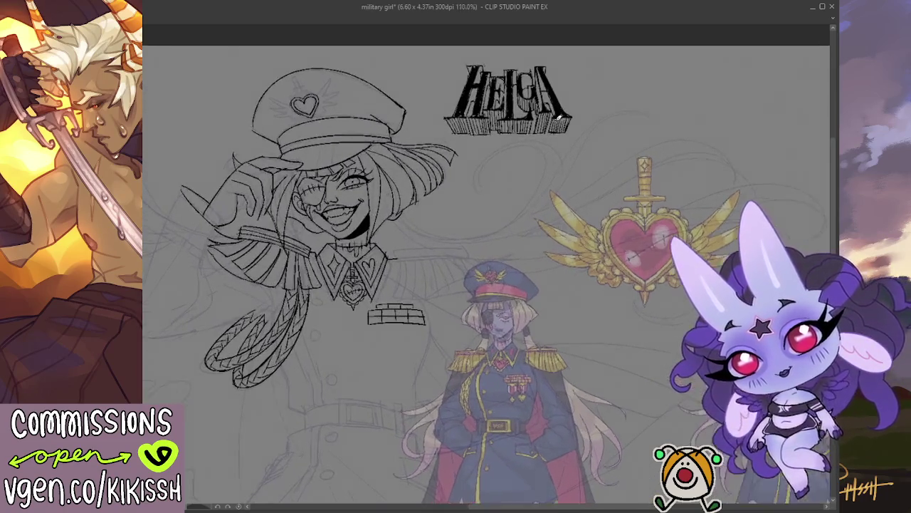
scroll(559, 118, "up", 1)
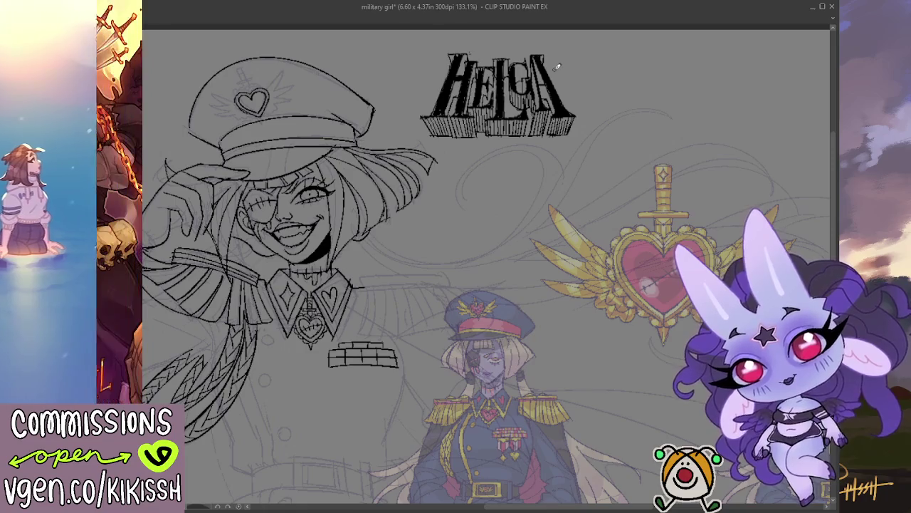
left_click_drag(424, 76, 499, 30)
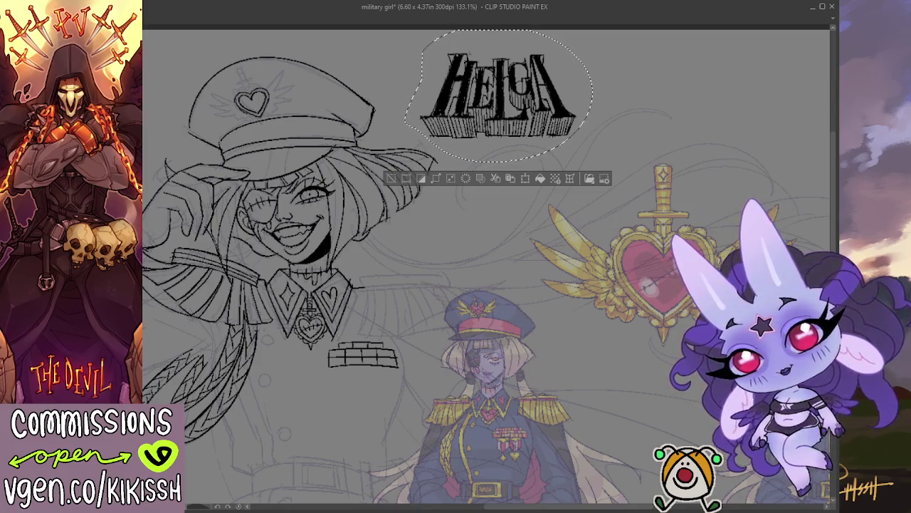
key("ctrl+d")
mouse_move(370, 386)
left_mouse_down()
mouse_move(443, 346)
mouse_move(529, 258)
mouse_move(538, 236)
left_mouse_up()
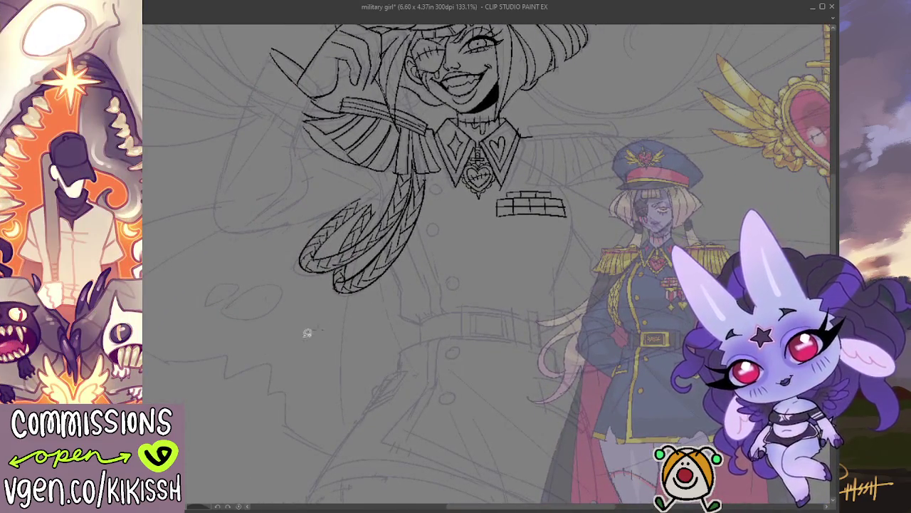
Erase the brick block under the collar and ink the torso's side outlines down toward the waist
mouse_move(498, 206)
left_mouse_down()
mouse_move(559, 196)
mouse_move(562, 211)
mouse_move(579, 201)
mouse_move(567, 228)
mouse_move(551, 173)
mouse_move(573, 217)
mouse_move(556, 283)
left_mouse_up()
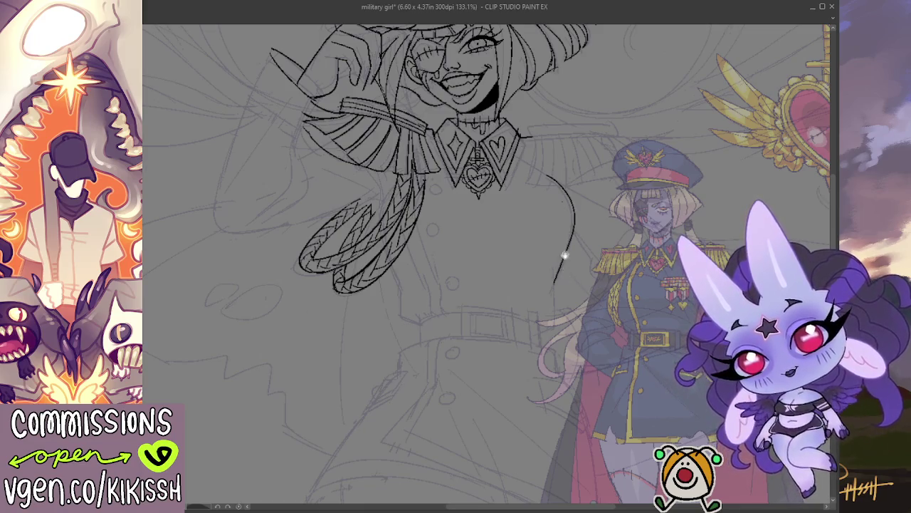
scroll(568, 169, "down", 1)
key("ctrl+z")
mouse_move(549, 138)
left_mouse_down()
mouse_move(574, 206)
mouse_move(552, 246)
mouse_move(557, 265)
mouse_move(544, 291)
left_mouse_up()
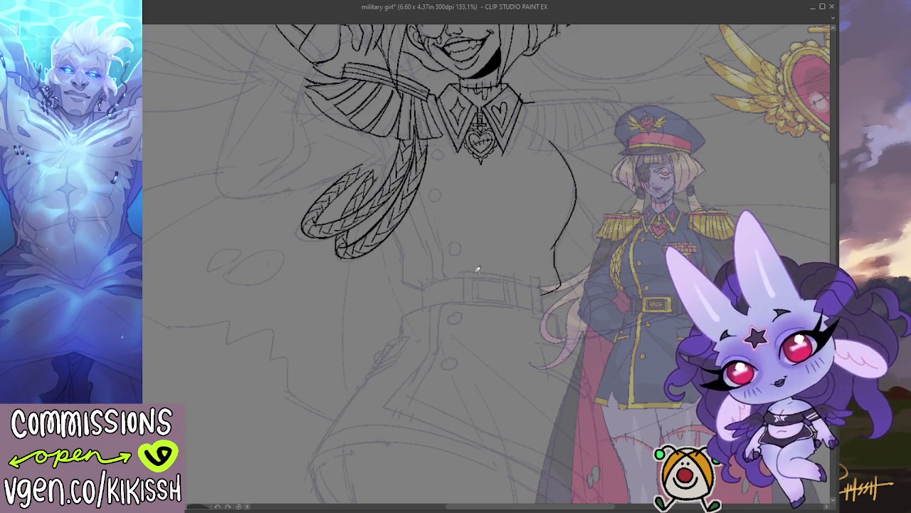
mouse_move(391, 235)
left_mouse_down()
mouse_move(425, 289)
mouse_move(423, 307)
left_mouse_up()
scroll(426, 270, "down", 2)
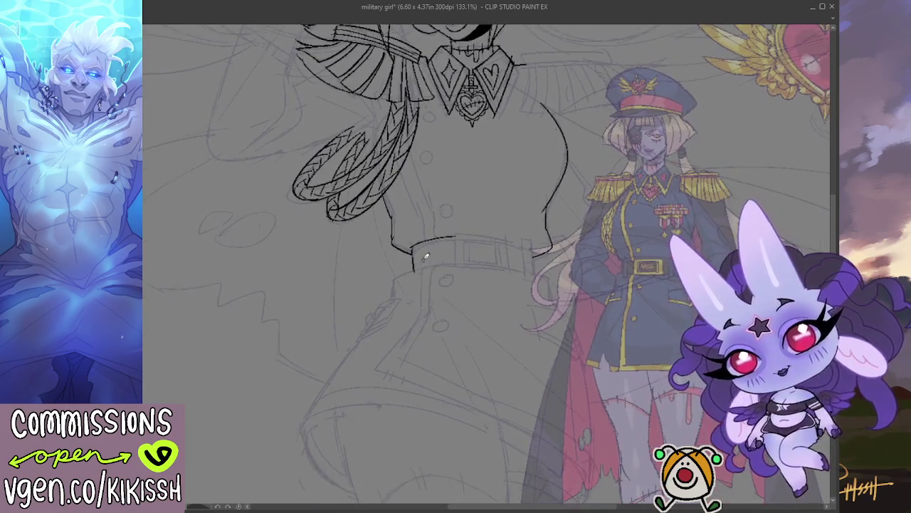
key("ctrl+z")
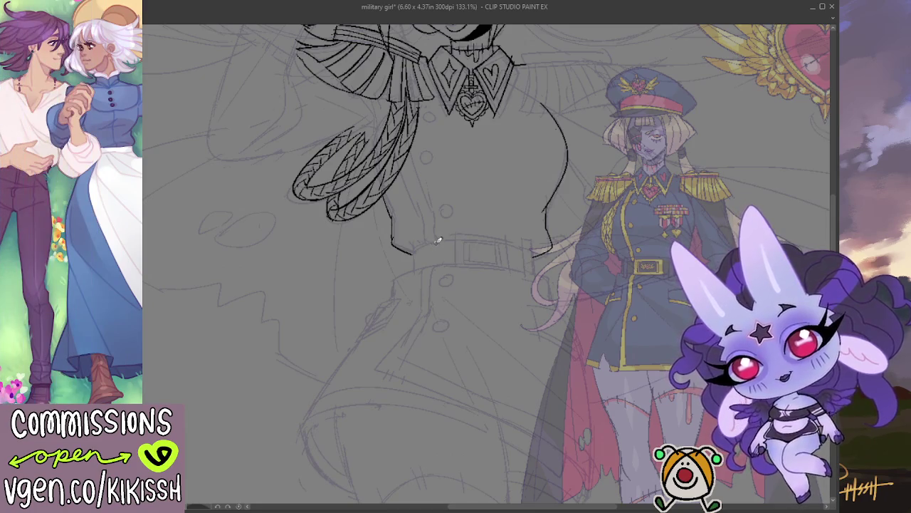
On the mirrored canvas, ink the coat's center front line beside the braid, then unflip
key("h")
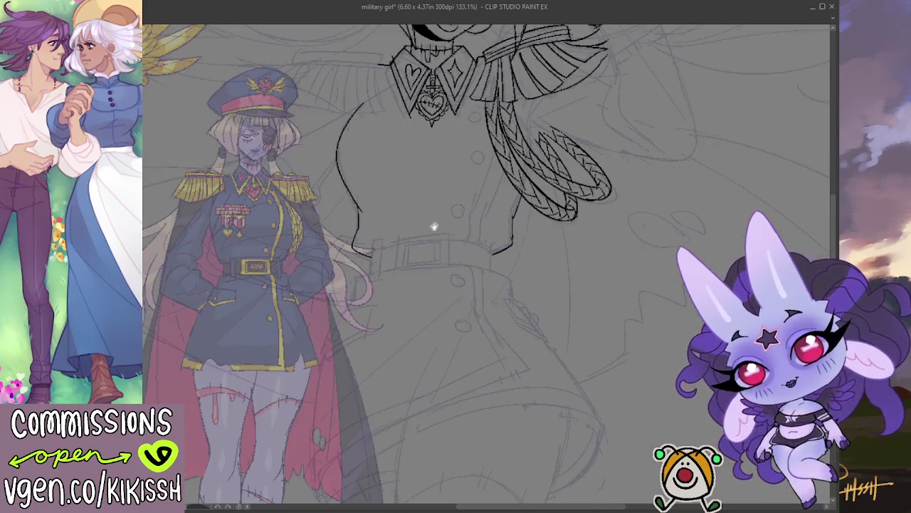
scroll(434, 226, "up", 3)
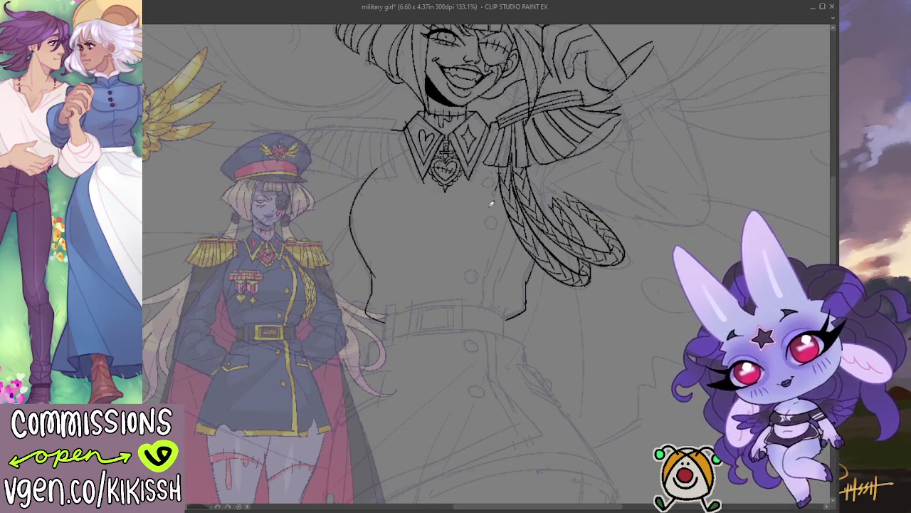
mouse_move(491, 204)
left_mouse_down()
mouse_move(480, 295)
mouse_move(492, 306)
left_mouse_up()
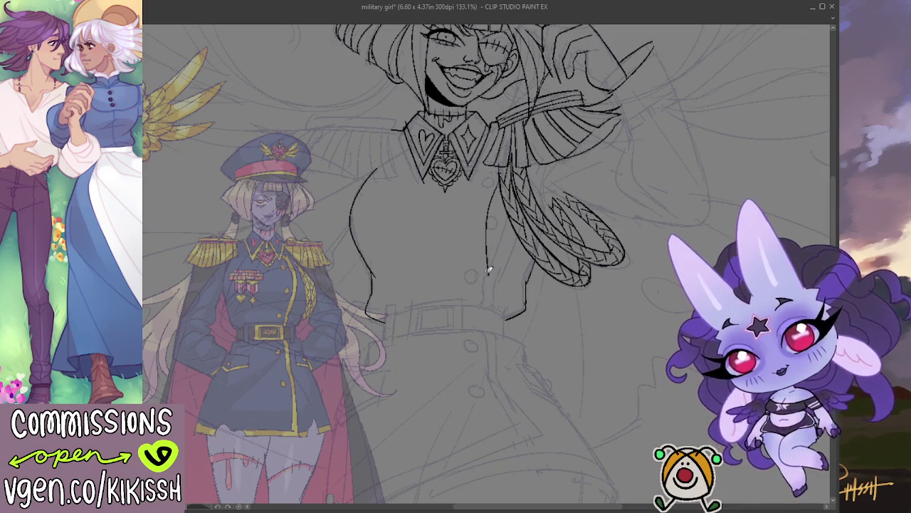
mouse_move(487, 269)
left_mouse_down()
mouse_move(492, 303)
mouse_move(499, 205)
mouse_move(502, 268)
left_mouse_up()
key("ctrl+z")
key("ctrl+z")
left_click_drag(503, 196, 500, 258)
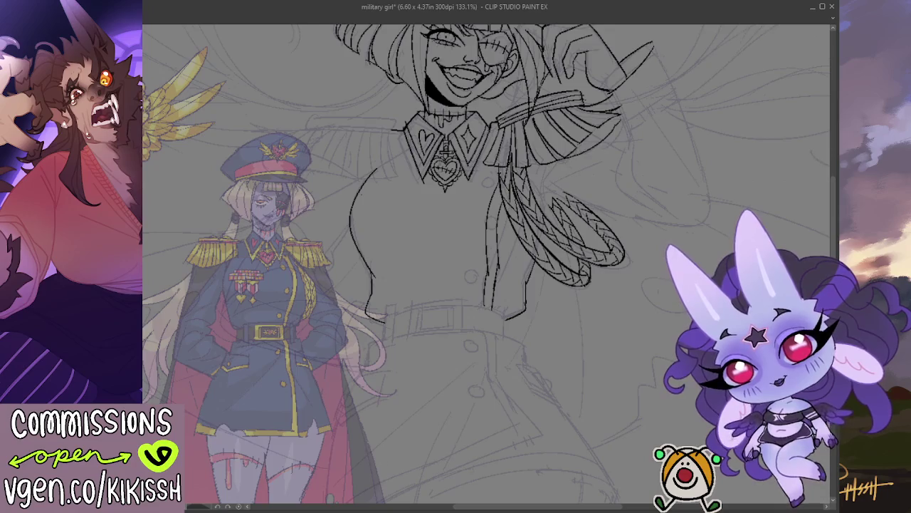
key("h")
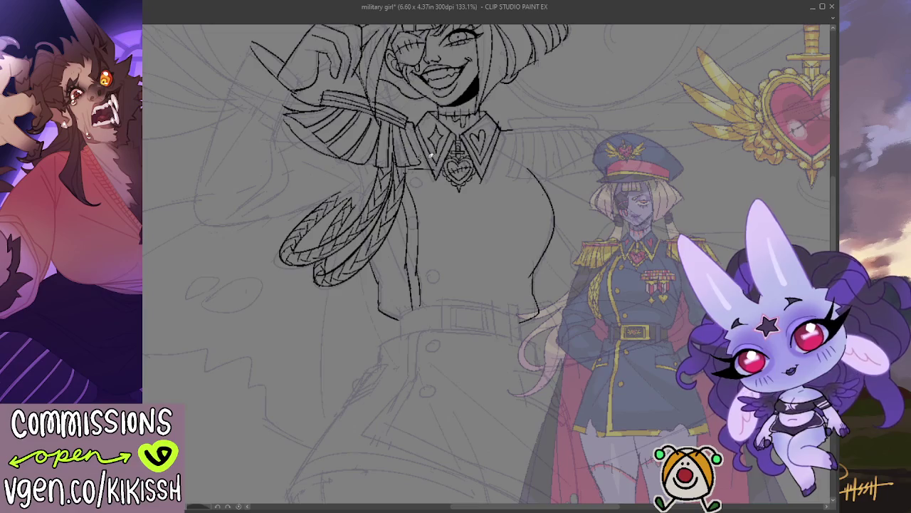
Ink three round buttons down the jacket front and the coat's side line near the waist
left_click_drag(420, 175, 420, 180)
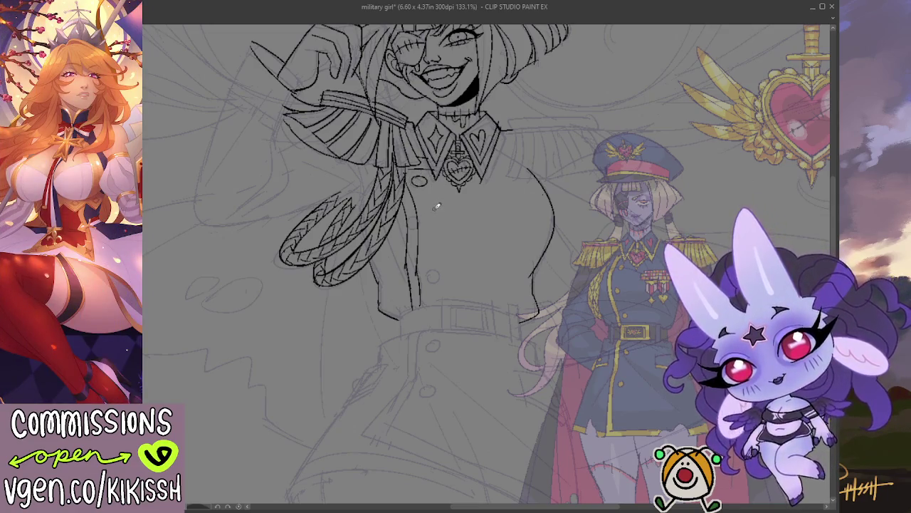
left_click_drag(436, 217, 435, 218)
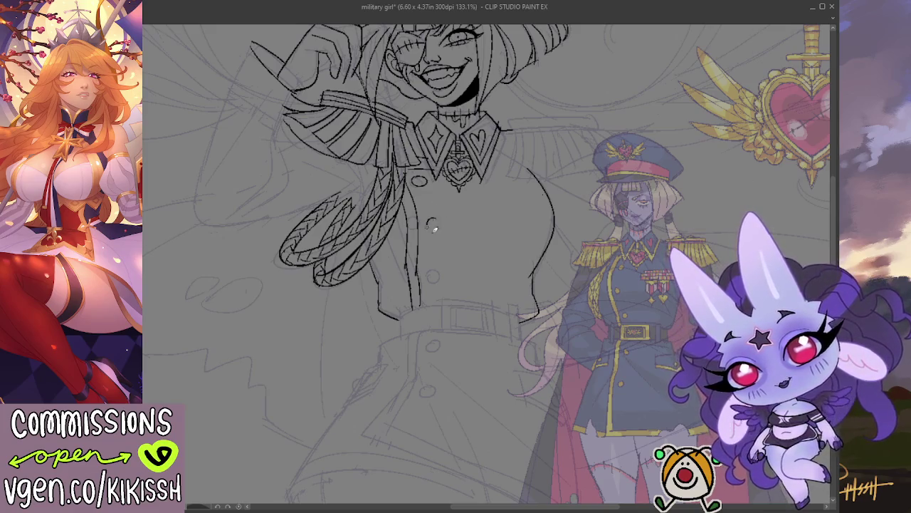
left_click_drag(437, 269, 440, 271)
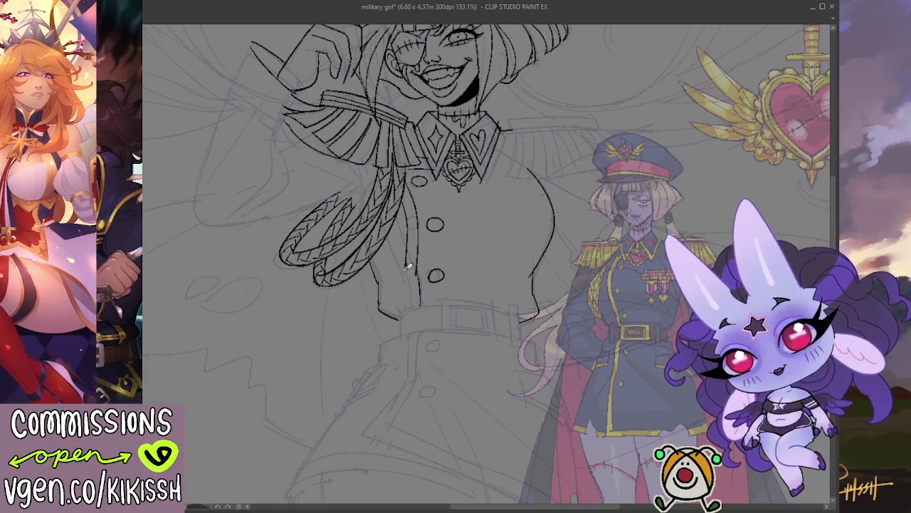
left_click_drag(409, 289, 418, 311)
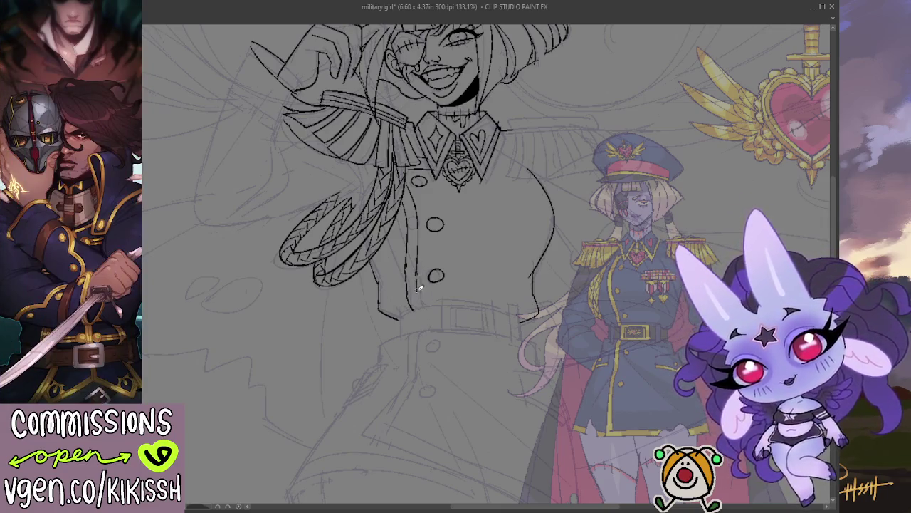
left_click_drag(420, 288, 430, 300)
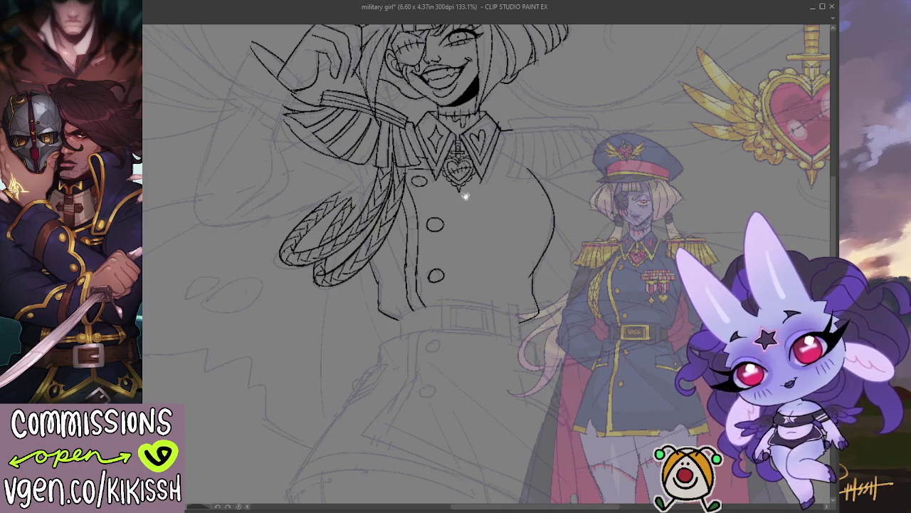
scroll(464, 195, "up", 1)
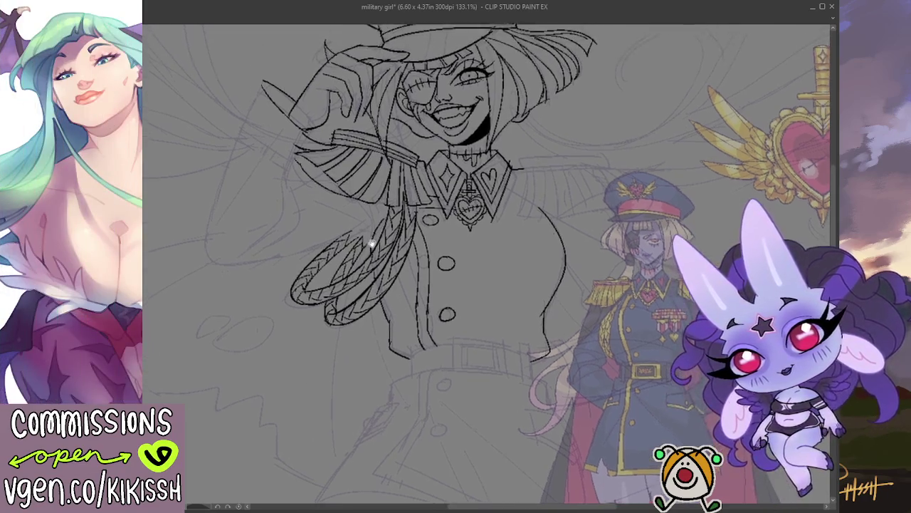
Ink the horizontal top lines of the chest ribbon bar beside the buttons
scroll(398, 235, "right", 2)
scroll(420, 208, "down", 2)
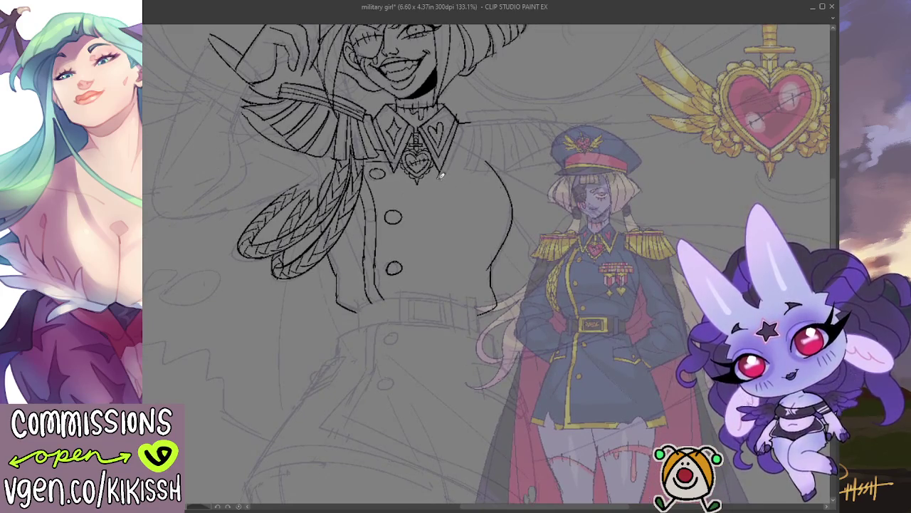
mouse_move(443, 179)
left_mouse_down()
mouse_move(453, 198)
mouse_move(444, 202)
mouse_move(507, 201)
left_mouse_up()
key("ctrl+z")
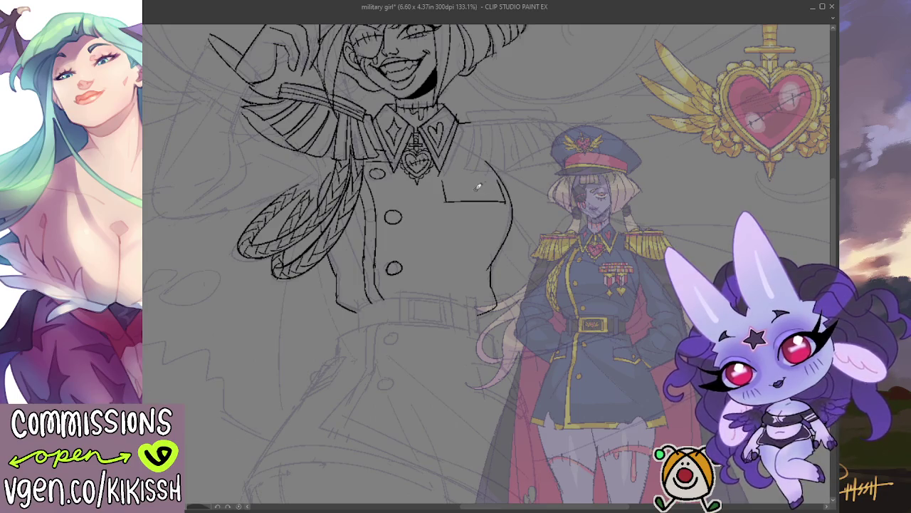
left_click_drag(444, 186, 509, 190)
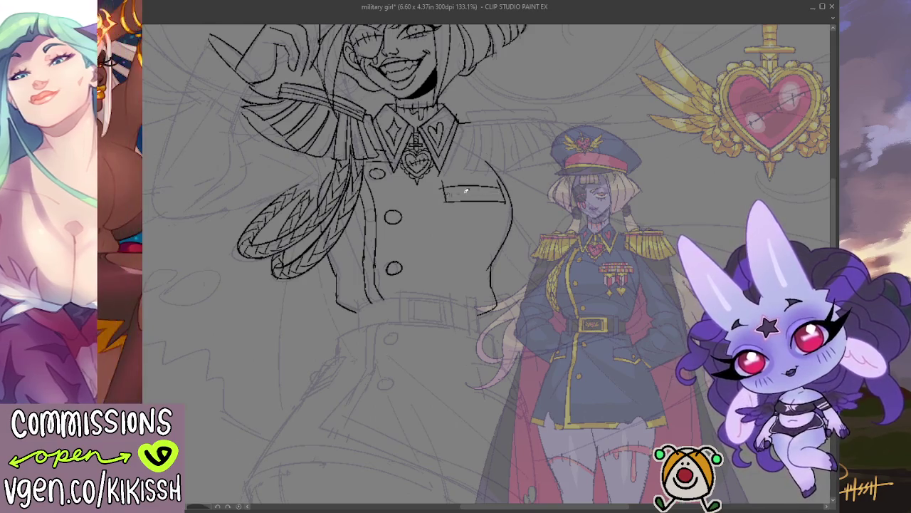
left_click_drag(445, 192, 510, 191)
key("ctrl+z")
left_click_drag(445, 191, 512, 189)
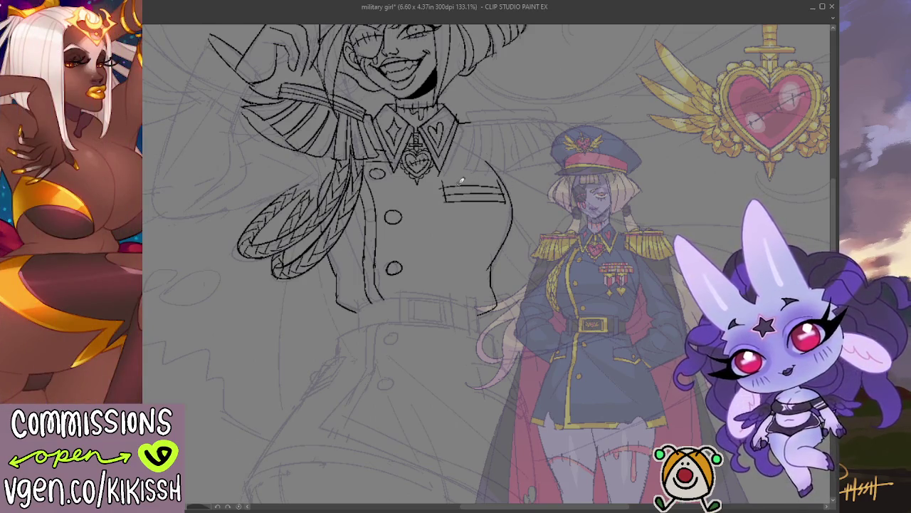
Add another horizontal line and vertical dividers to turn the ribbon bar into a grid
left_click_drag(456, 179, 495, 178)
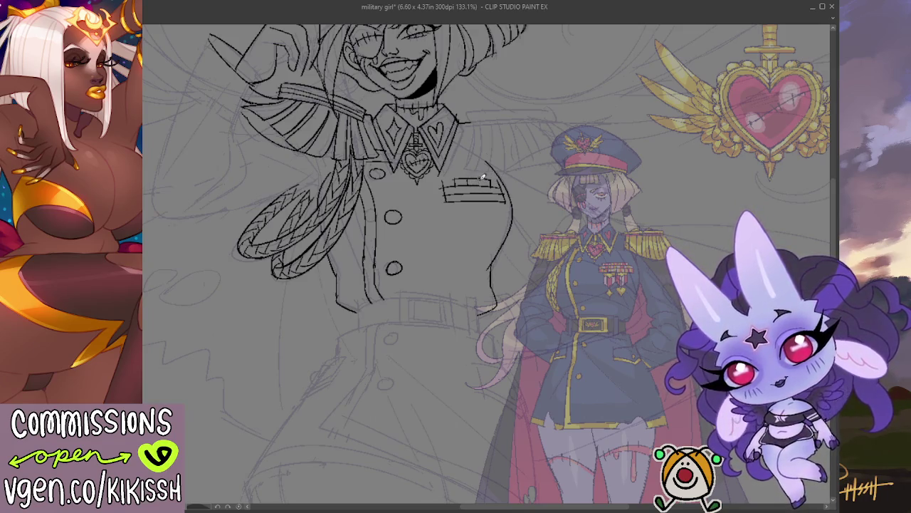
mouse_move(481, 182)
left_mouse_down()
mouse_move(480, 200)
mouse_move(466, 201)
left_mouse_up()
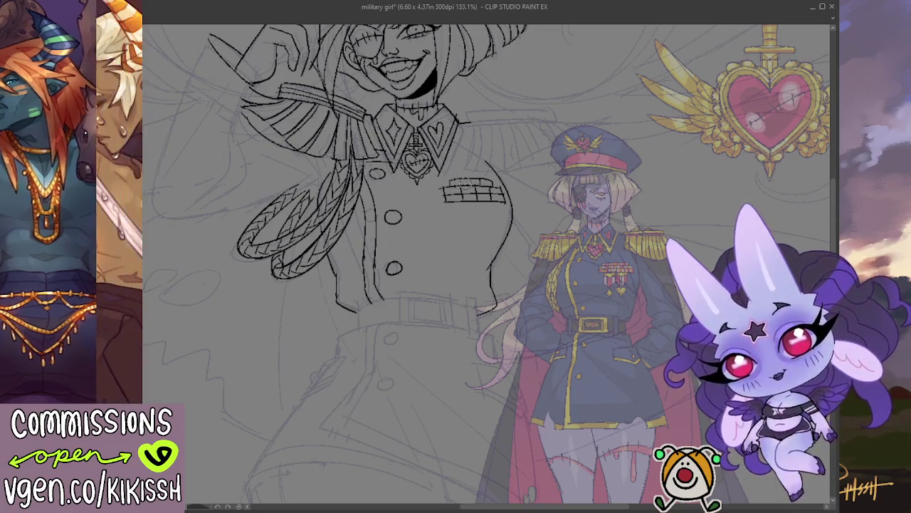
left_click_drag(446, 182, 470, 183)
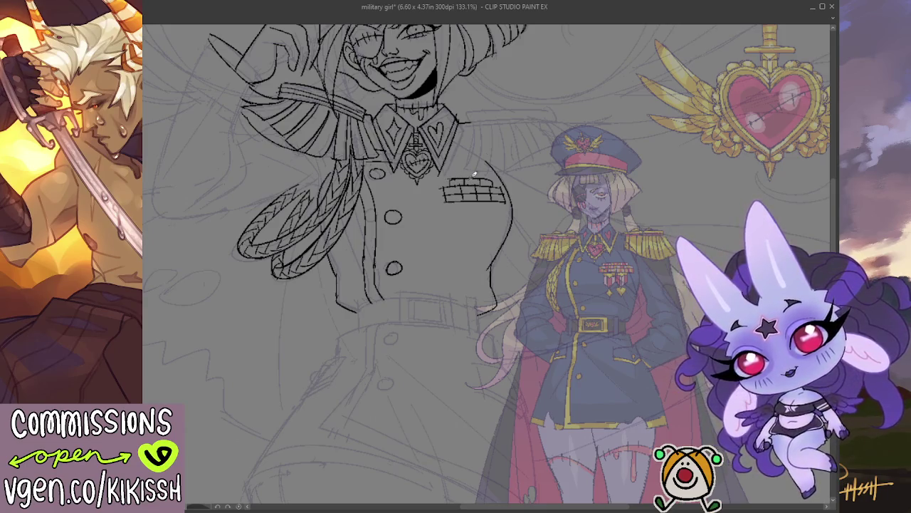
scroll(470, 157, "down", 2)
Zoom in on the waist and ink the coat's lower edge below the buttons
scroll(470, 156, "down", 2)
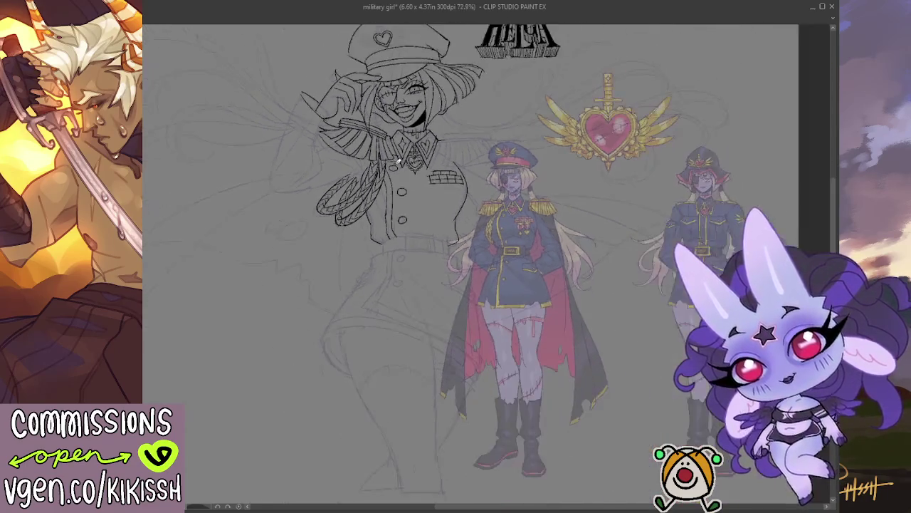
left_click_drag(356, 204, 442, 227)
scroll(460, 208, "up", 1)
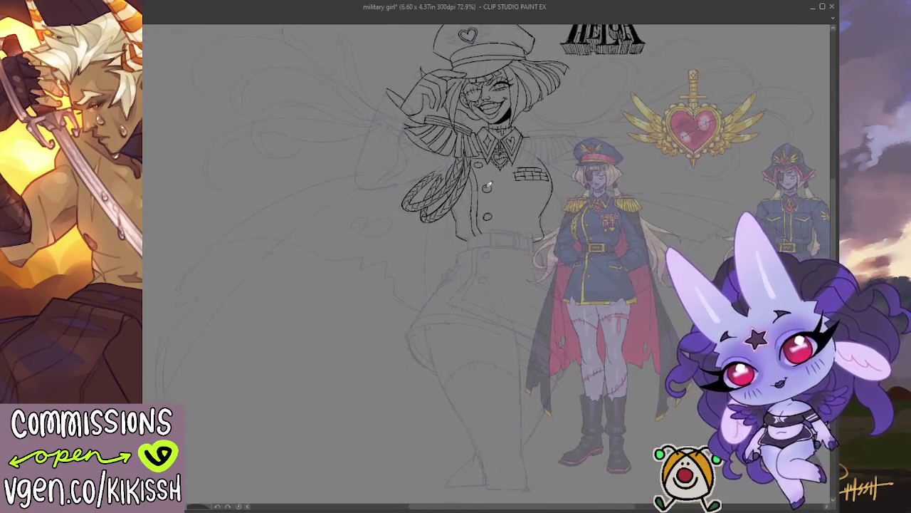
scroll(509, 169, "up", 1)
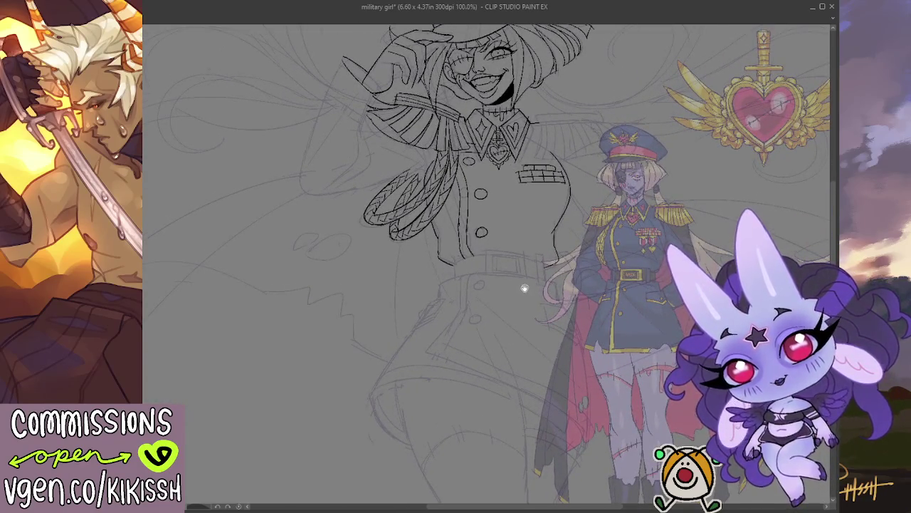
left_click_drag(525, 289, 528, 252)
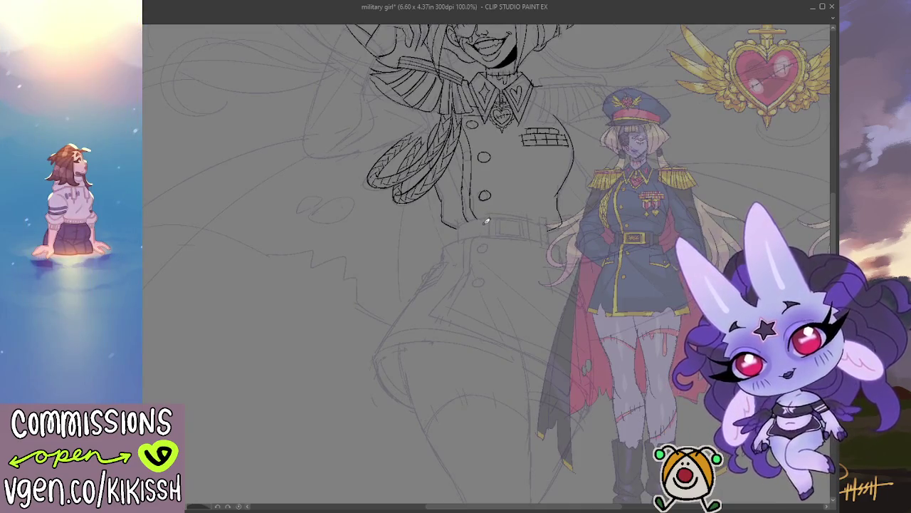
mouse_move(485, 218)
left_mouse_down()
mouse_move(483, 238)
mouse_move(514, 240)
mouse_move(529, 215)
left_mouse_up()
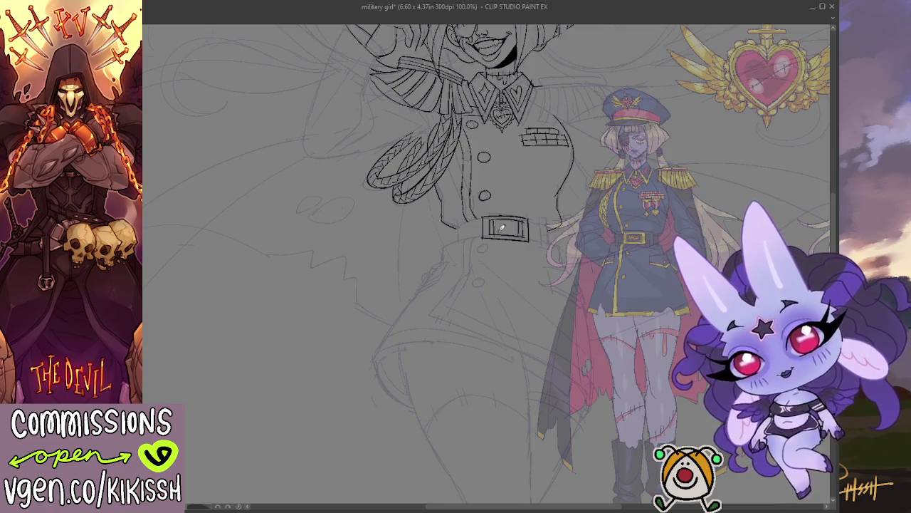
scroll(516, 213, "up", 3)
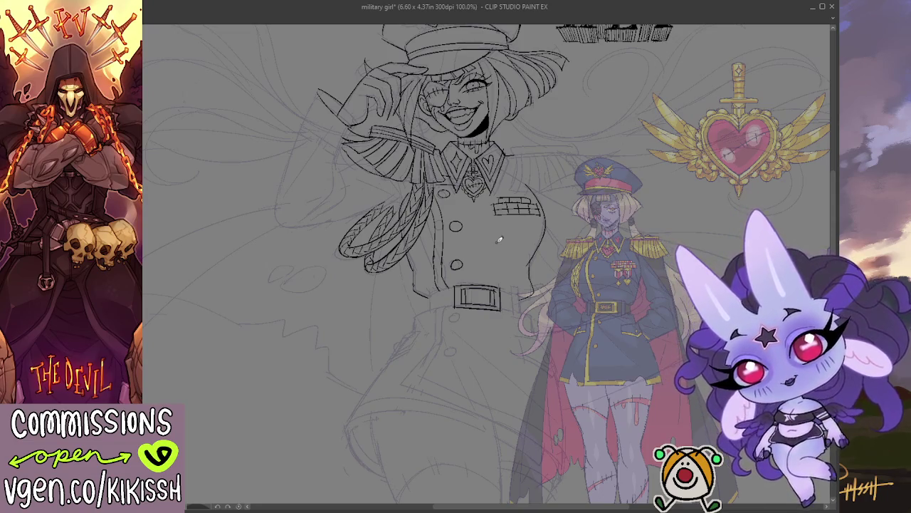
Erase the old buckle, then ink a belt loop and a new double-framed rectangular buckle
scroll(499, 240, "up", 1)
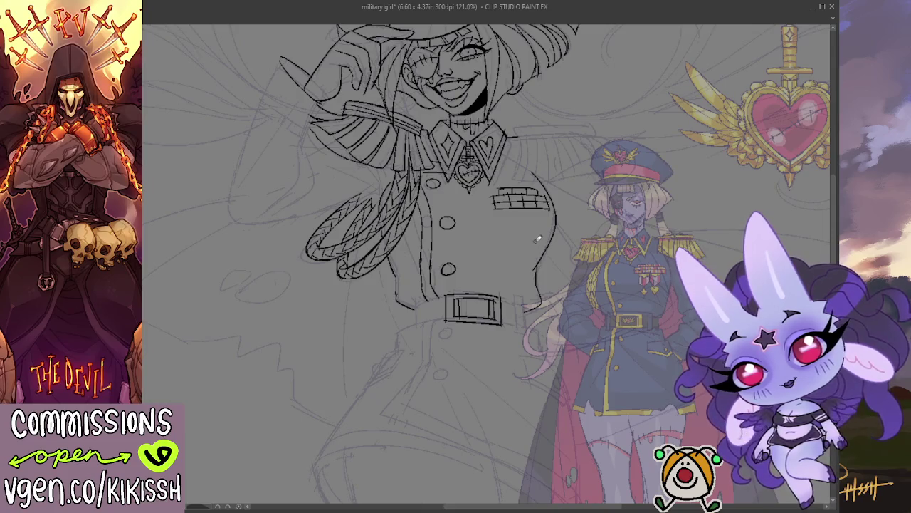
scroll(500, 285, "down", 3)
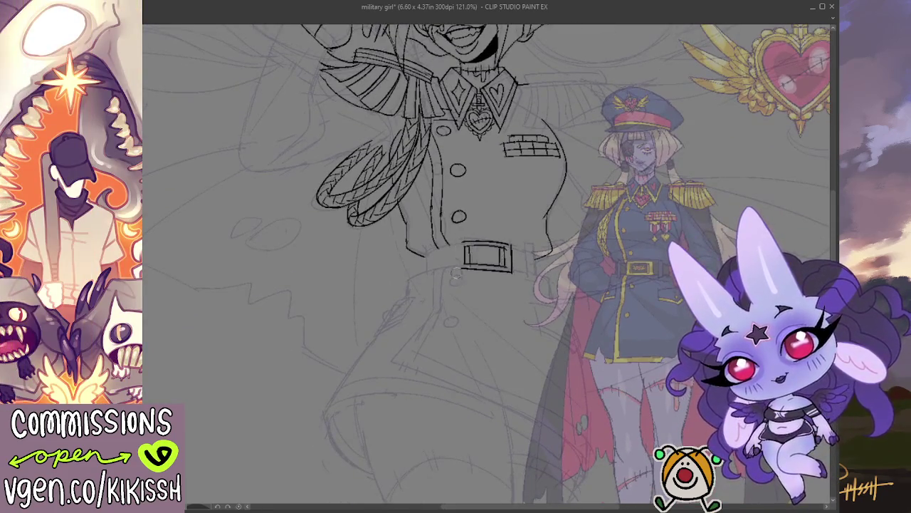
left_click_drag(488, 217, 492, 229)
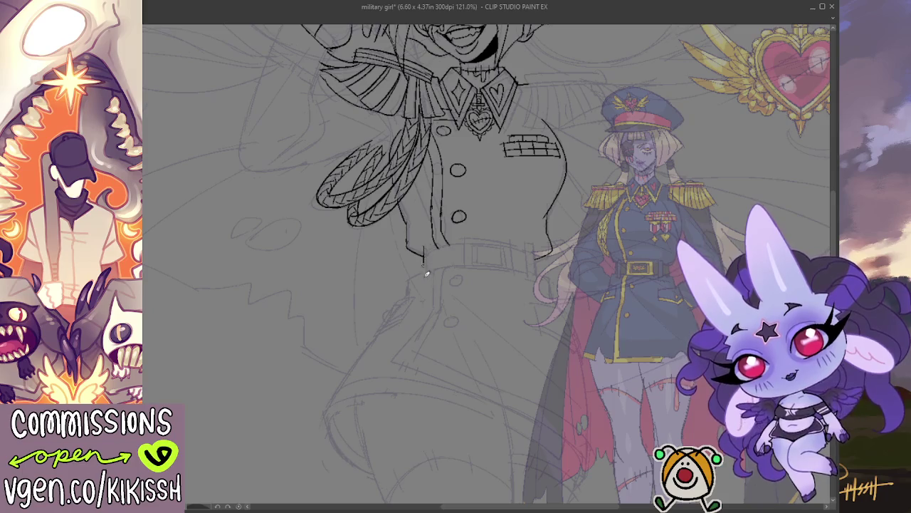
mouse_move(432, 251)
left_mouse_down()
mouse_move(432, 277)
mouse_move(432, 248)
mouse_move(422, 277)
mouse_move(468, 243)
left_mouse_up()
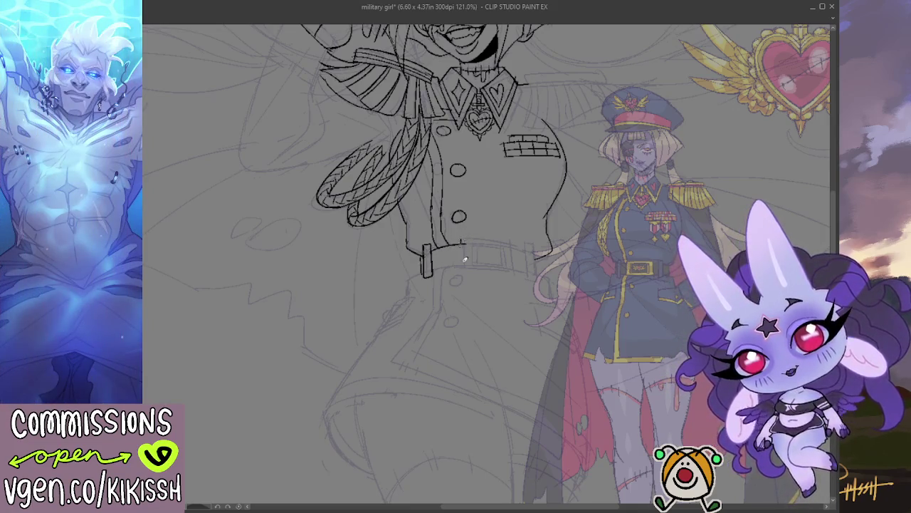
mouse_move(458, 244)
left_mouse_down()
mouse_move(456, 269)
mouse_move(517, 273)
mouse_move(515, 239)
mouse_move(471, 239)
mouse_move(517, 240)
left_mouse_up()
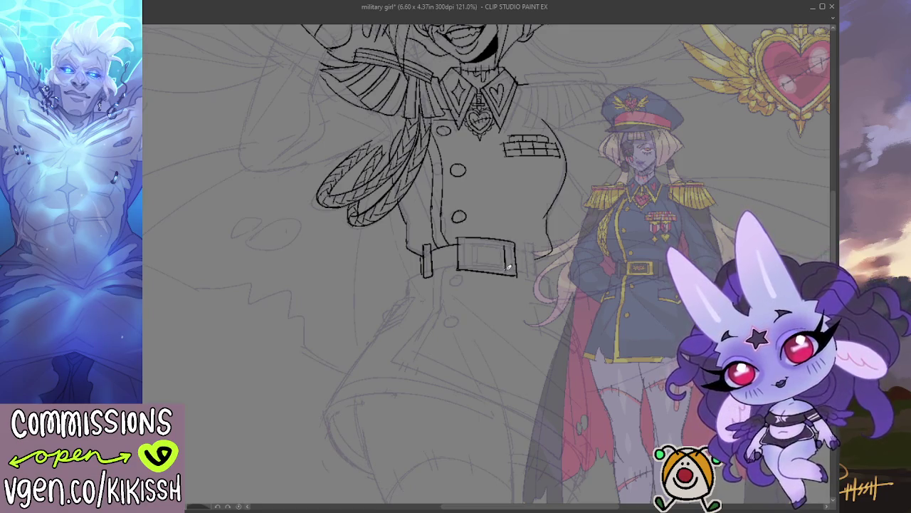
mouse_move(469, 260)
left_mouse_down()
mouse_move(515, 269)
mouse_move(494, 258)
mouse_move(508, 243)
mouse_move(507, 267)
left_mouse_up()
left_click_drag(471, 240, 473, 267)
key("ctrl+z")
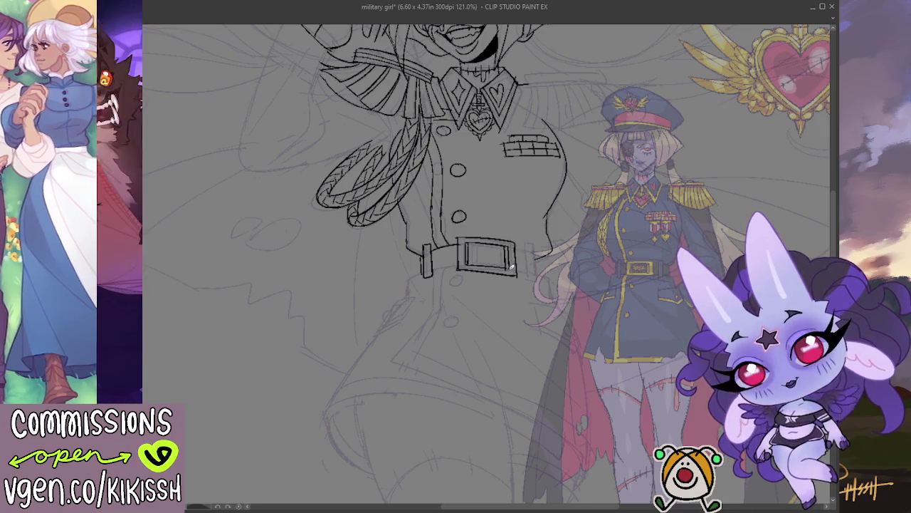
key("ctrl+minus")
key("ctrl+minus")
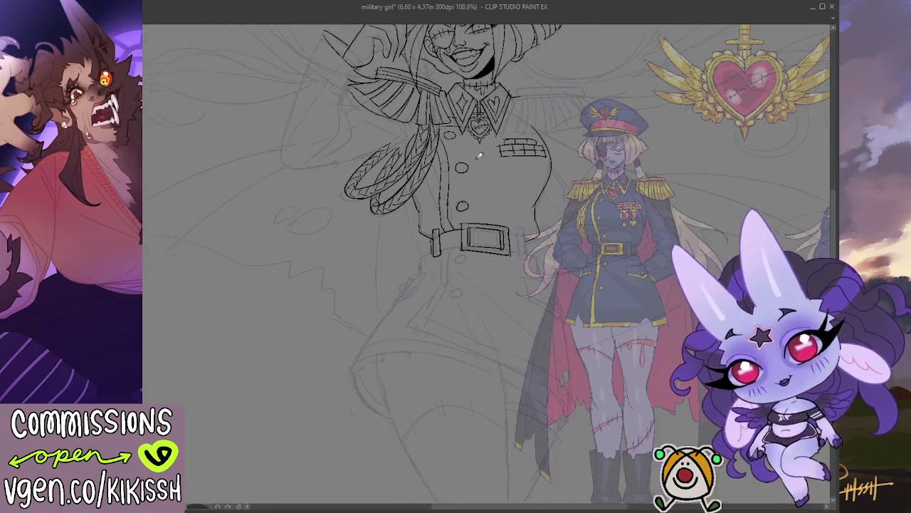
Widen the canvas to 7.29 inches and rearrange the reference figures and line-art sketch
scroll(331, 184, "down", 2)
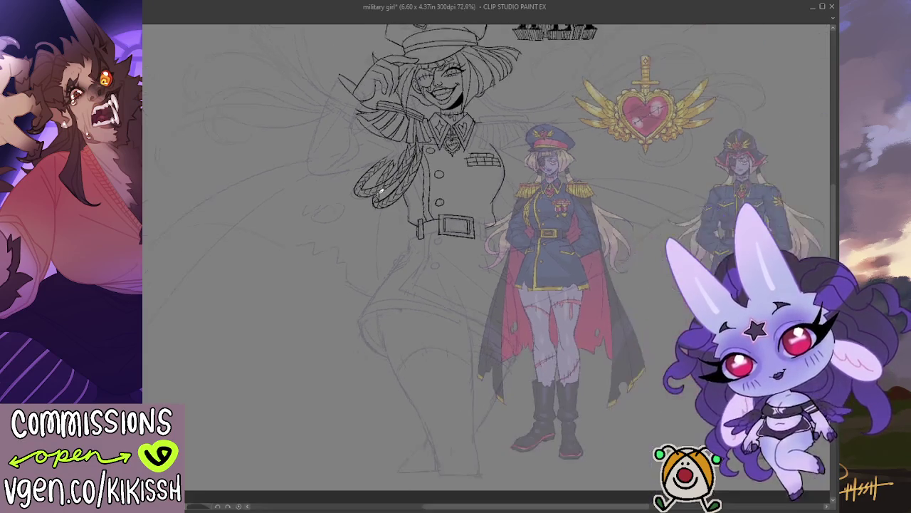
scroll(463, 286, "down", 1)
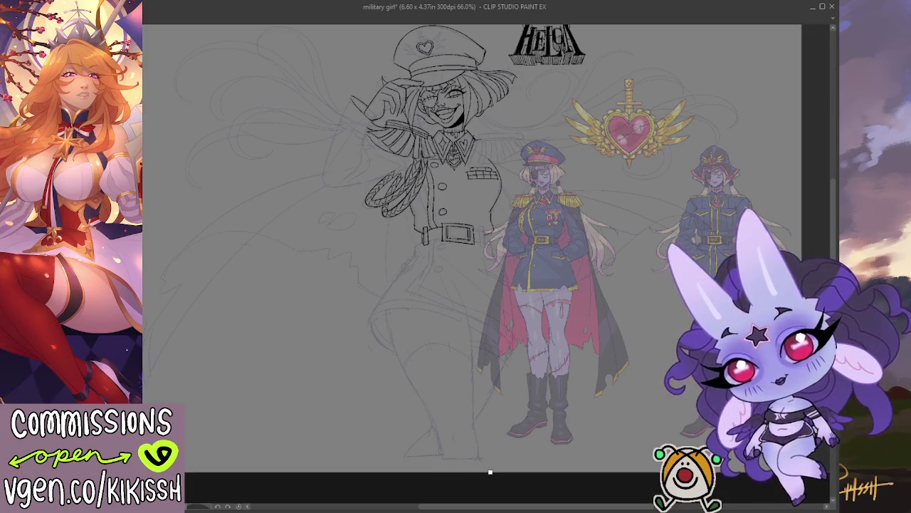
key("Return")
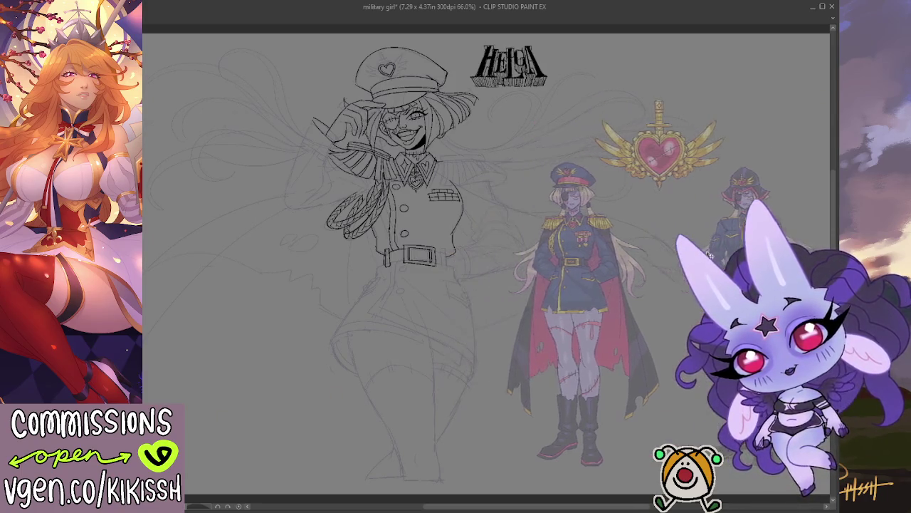
left_click_drag(640, 251, 715, 251)
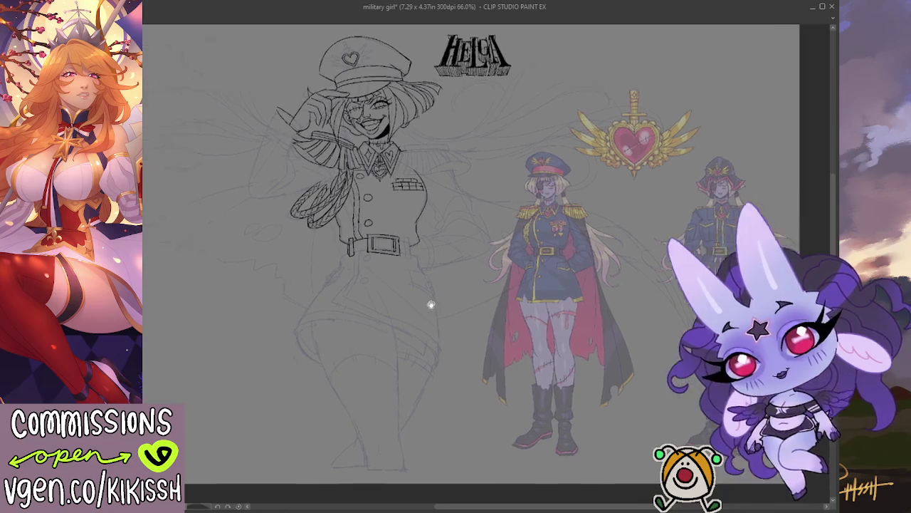
scroll(431, 306, "left", 5)
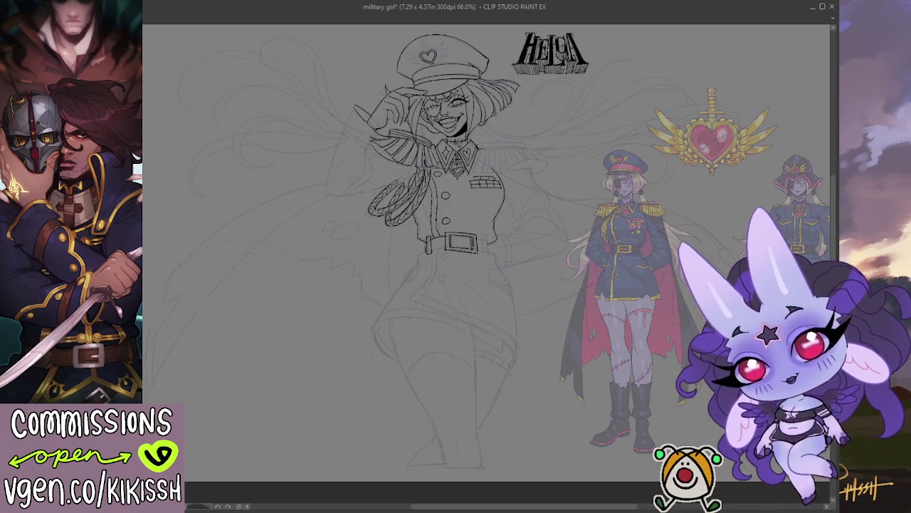
left_click_drag(223, 295, 204, 294)
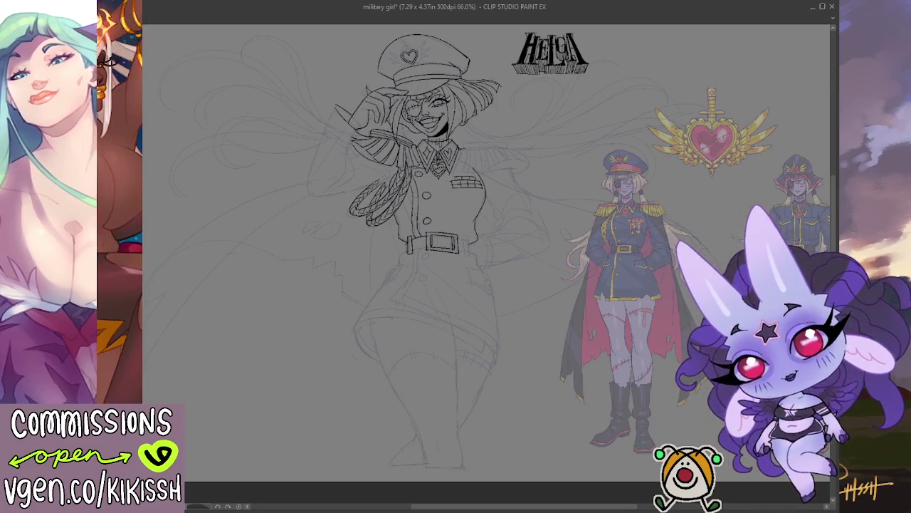
Remove the rough head sketch beside the heart emblem and bring the inked figure into view
left_click_drag(705, 50, 805, 178)
left_click_drag(468, 336, 224, 354)
left_click_drag(488, 155, 554, 143)
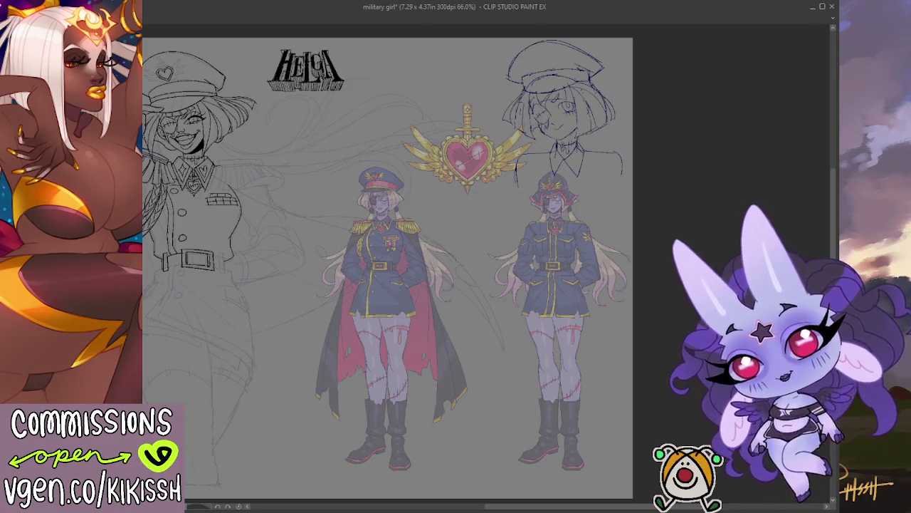
key("Delete")
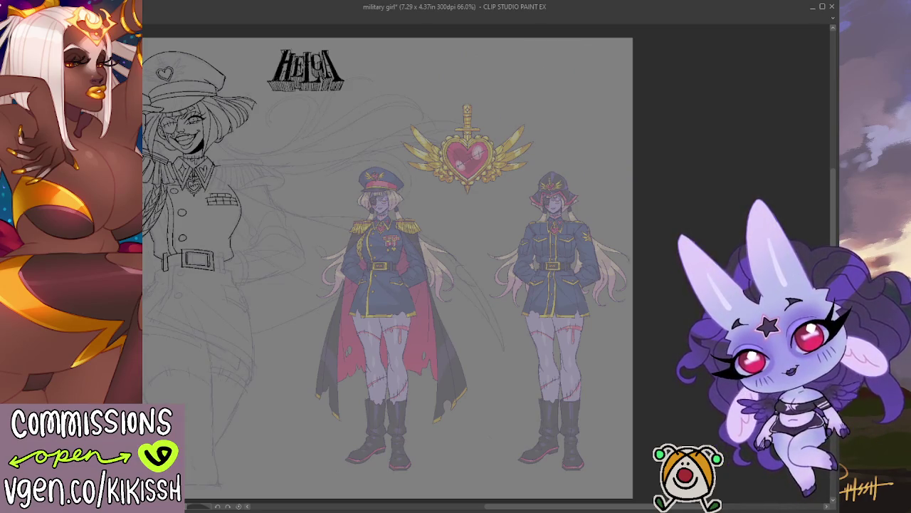
left_click_drag(264, 362, 487, 344)
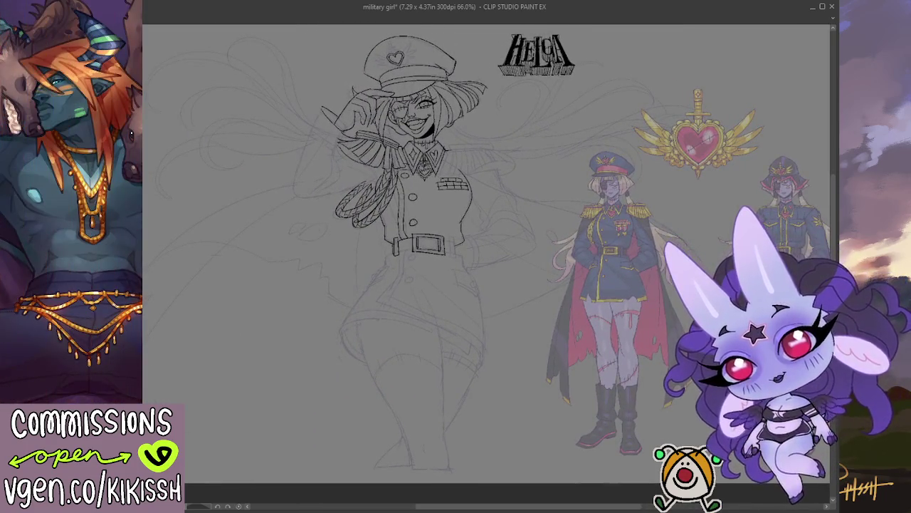
Ink the belt's left and right edges, then add a small button on the hip pocket flap
scroll(423, 142, "up", 4)
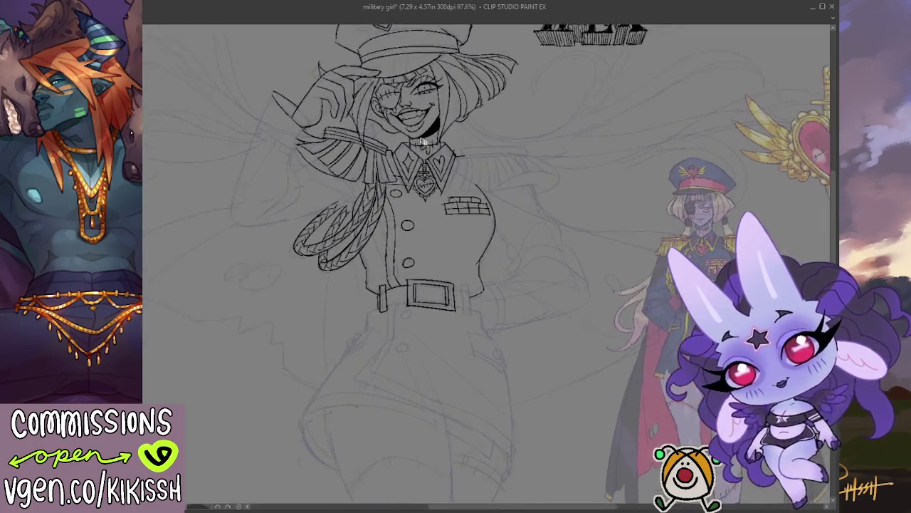
scroll(530, 246, "down", 3)
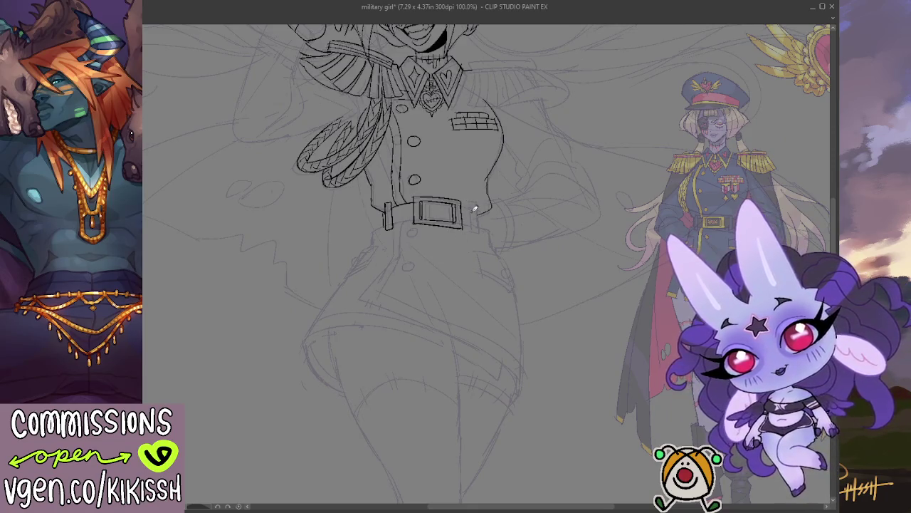
left_click_drag(472, 204, 474, 227)
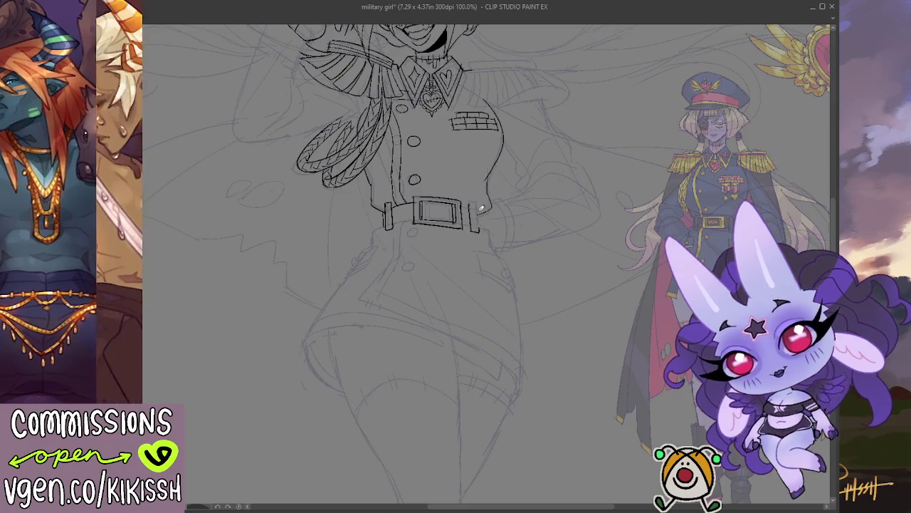
key("ctrl+z")
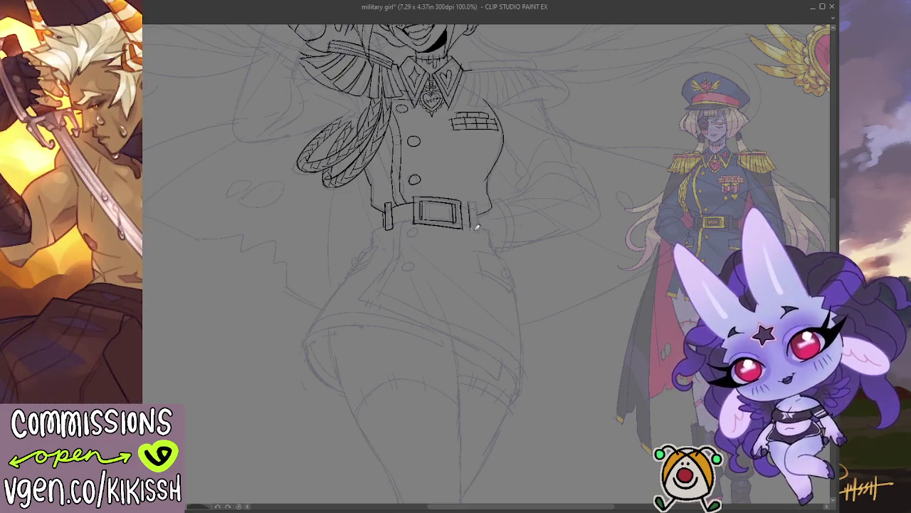
key("ctrl+z")
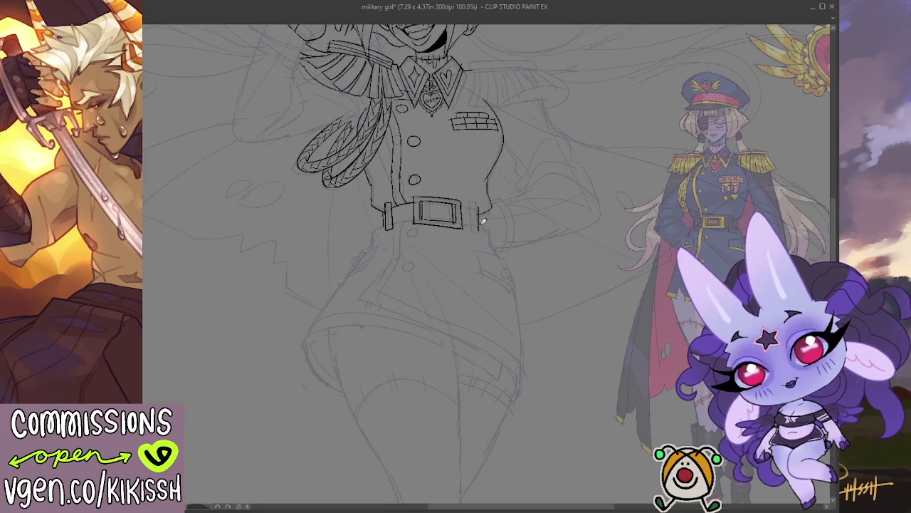
key("ctrl+z")
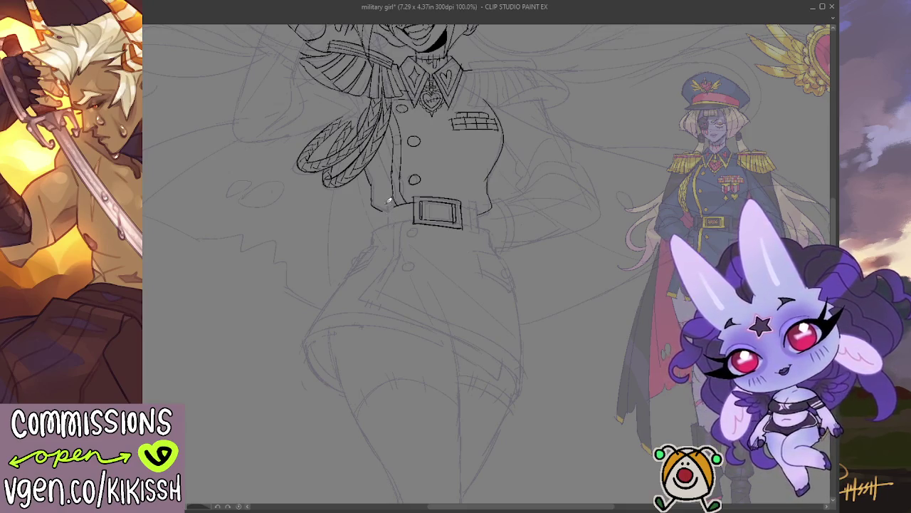
left_click_drag(386, 203, 387, 229)
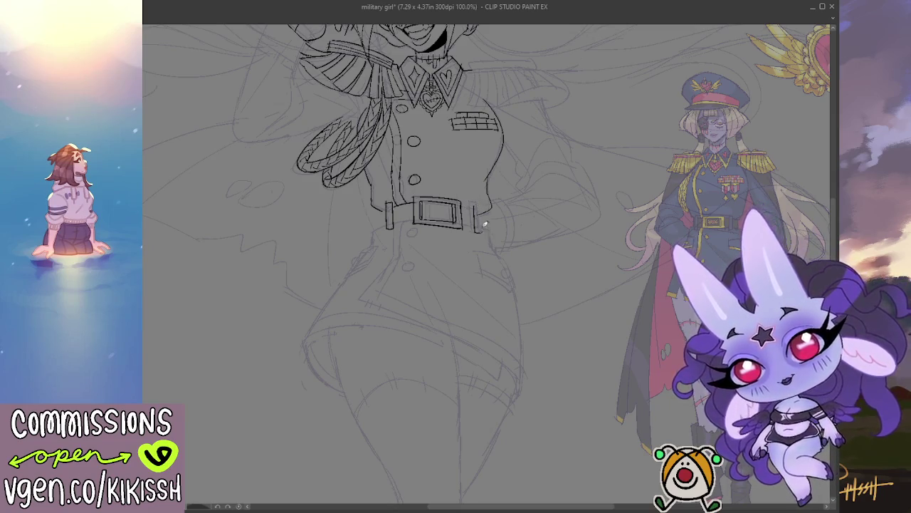
left_click_drag(473, 206, 474, 226)
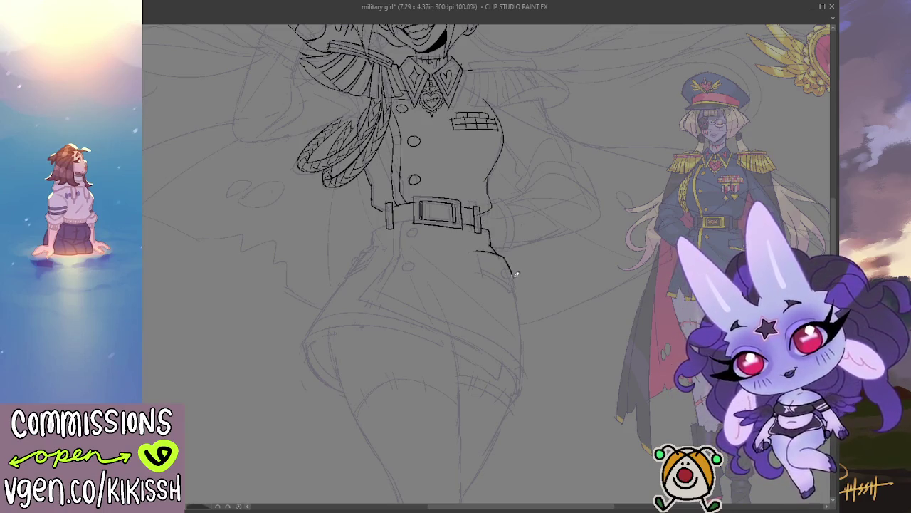
mouse_move(507, 271)
left_mouse_down()
mouse_move(480, 272)
mouse_move(514, 284)
mouse_move(503, 188)
mouse_move(487, 317)
left_mouse_up()
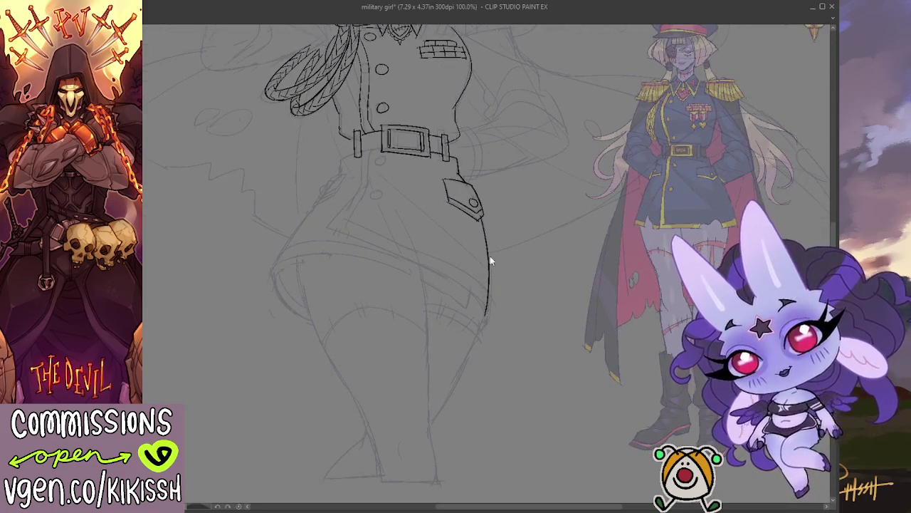
Redraw the right-hip outline slightly longer and bring the lower skirt into view
key("ctrl+z")
left_click_drag(482, 212, 484, 327)
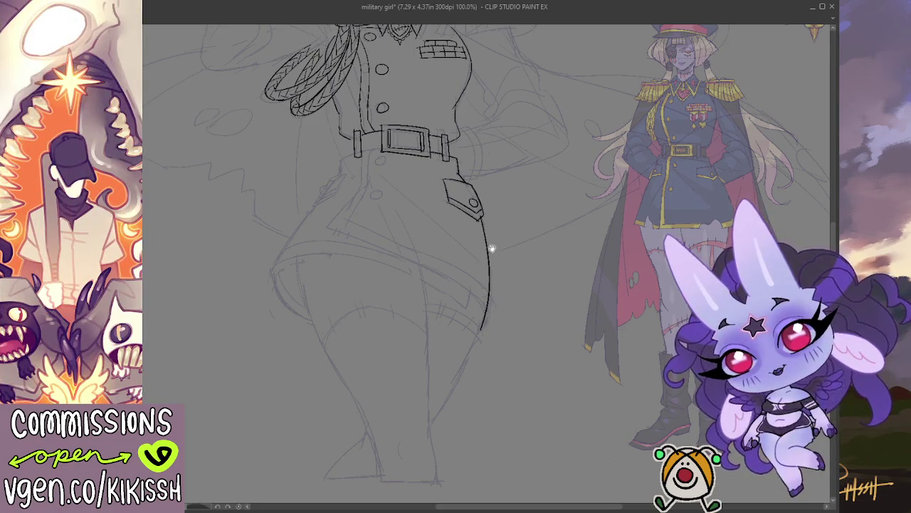
left_click_drag(491, 248, 559, 341)
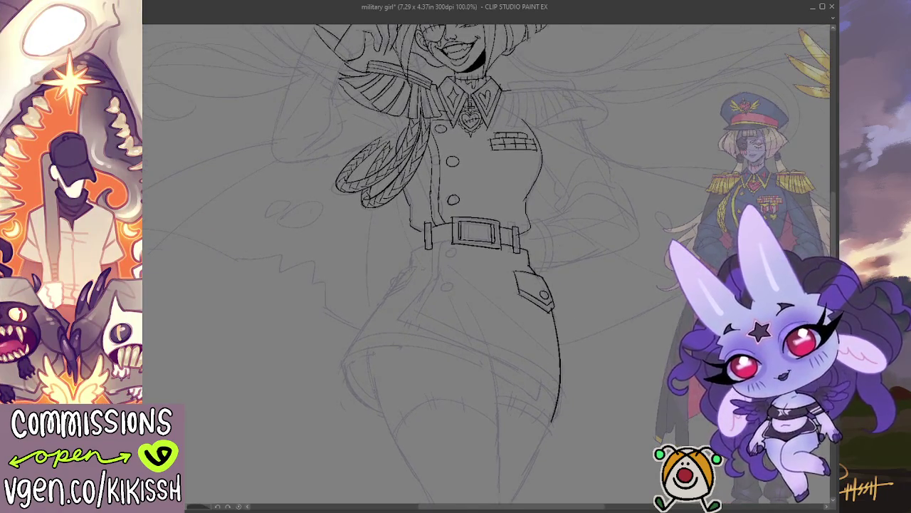
On the flipped canvas, ink the skirt's outer hip curve and double-lined diagonal front hem
key("h")
scroll(446, 230, "down", 3)
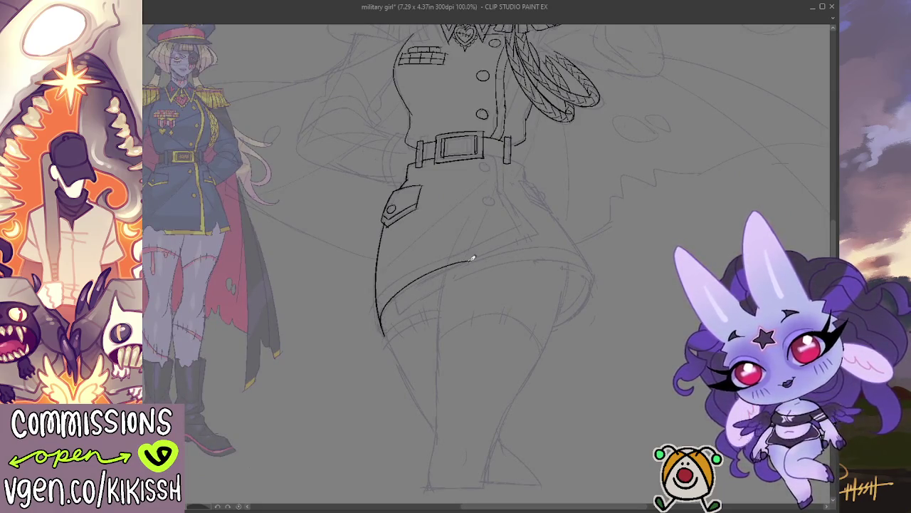
left_click_drag(383, 316, 461, 262)
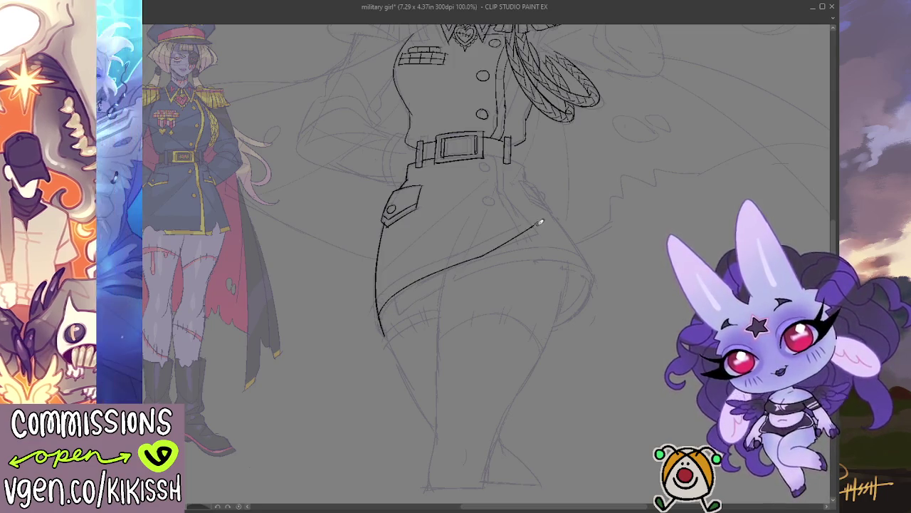
mouse_move(540, 220)
left_mouse_down()
mouse_move(502, 186)
mouse_move(498, 163)
mouse_move(502, 191)
mouse_move(534, 218)
left_mouse_up()
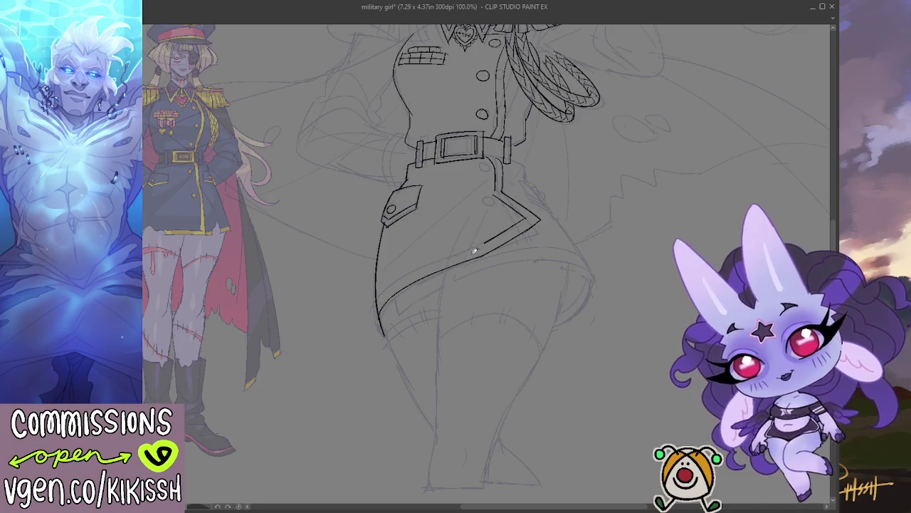
left_click_drag(378, 301, 477, 246)
key("ctrl+z")
left_click_drag(378, 300, 480, 245)
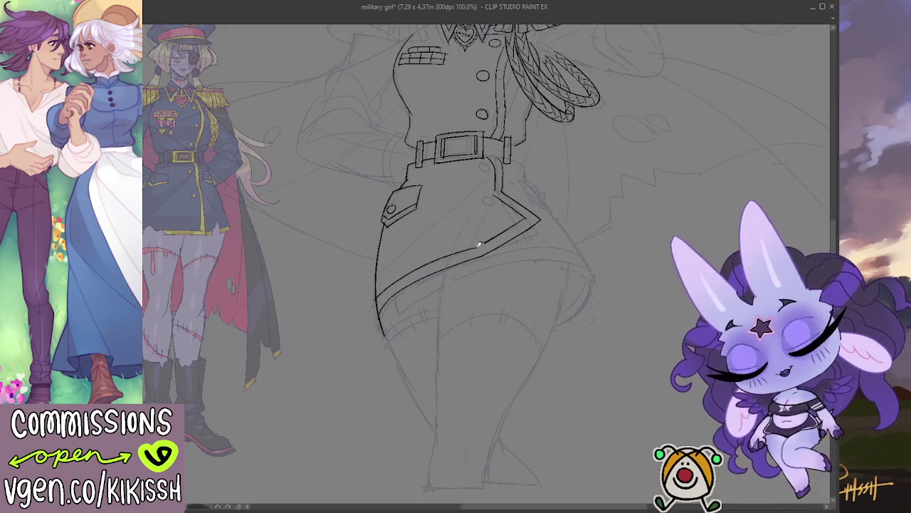
Flip the canvas view back to normal and frame the skirt area
scroll(494, 238, "up", 3)
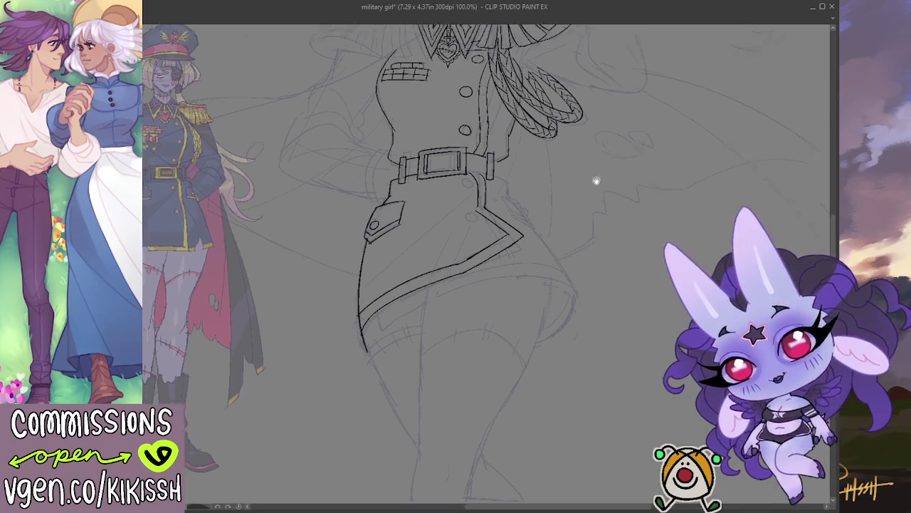
scroll(541, 224, "right", 3)
scroll(547, 218, "down", 1)
left_click_drag(529, 210, 558, 297)
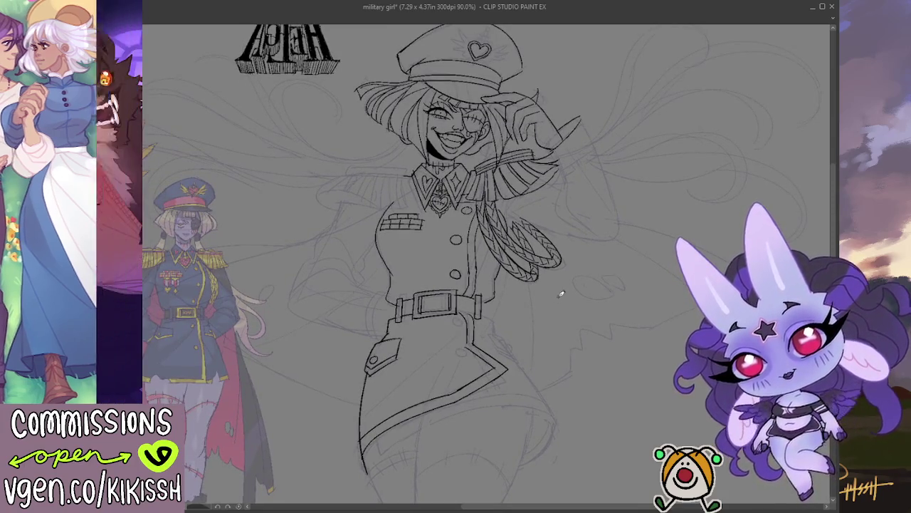
key("h")
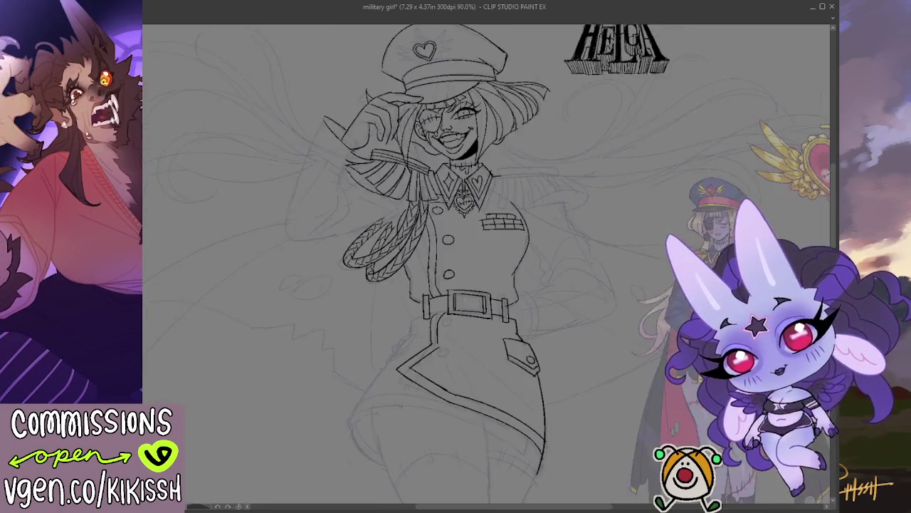
scroll(533, 278, "down", 1)
scroll(532, 278, "down", 3)
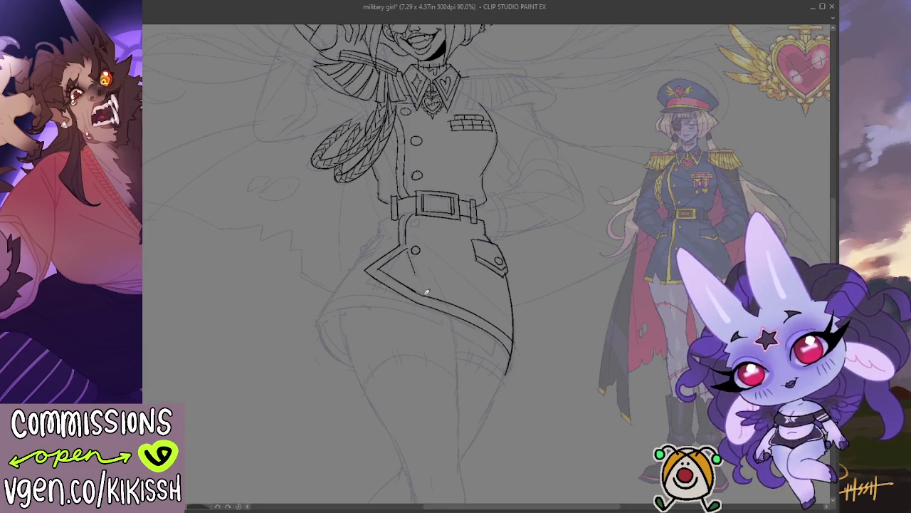
Ink a fold line on the skirt and the seam under the belt, redrawing the seam once
left_click_drag(428, 251, 488, 287)
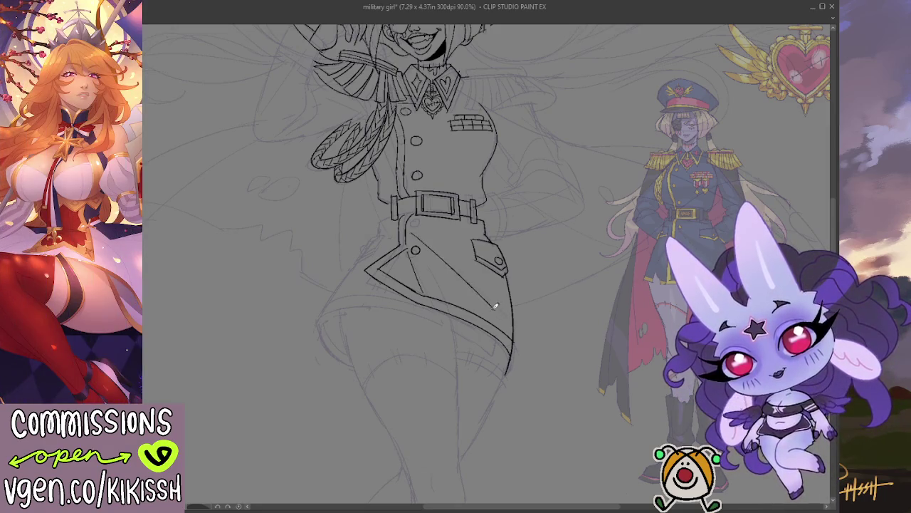
left_click_drag(420, 232, 474, 247)
key("ctrl+z")
left_click_drag(416, 232, 480, 235)
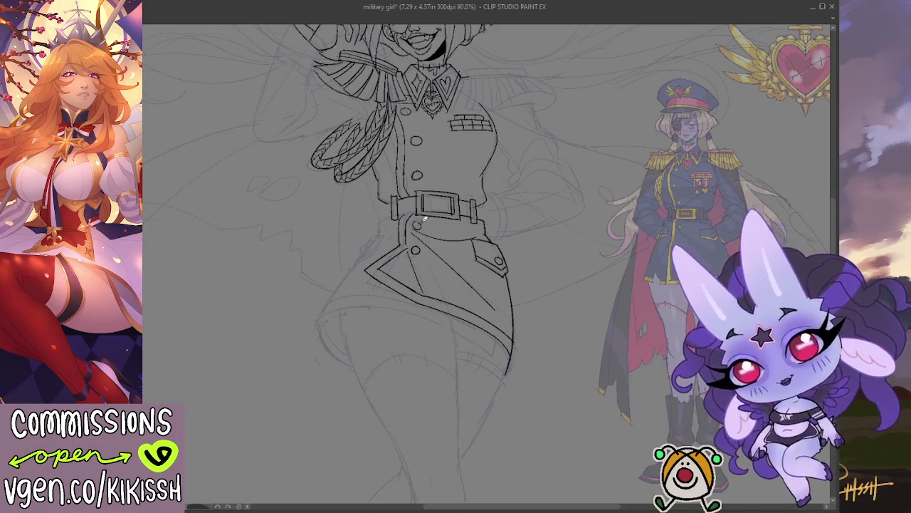
Check the hat and head, then zoom out to the whole figure and HELGA logo
mouse_move(459, 155)
left_mouse_down()
mouse_move(502, 199)
mouse_move(450, 189)
left_mouse_up()
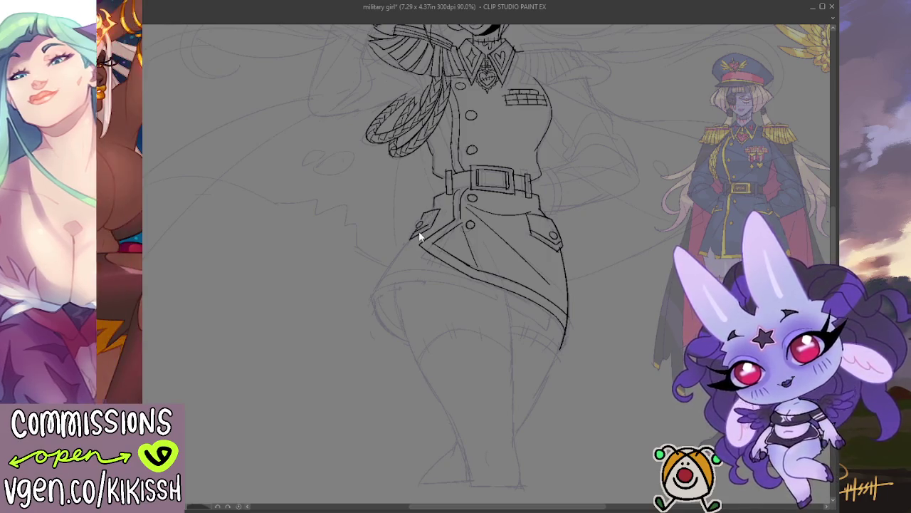
mouse_move(418, 230)
left_mouse_down()
mouse_move(429, 197)
mouse_move(393, 238)
mouse_move(407, 287)
mouse_move(427, 297)
mouse_move(465, 264)
mouse_move(451, 340)
mouse_move(431, 366)
left_mouse_up()
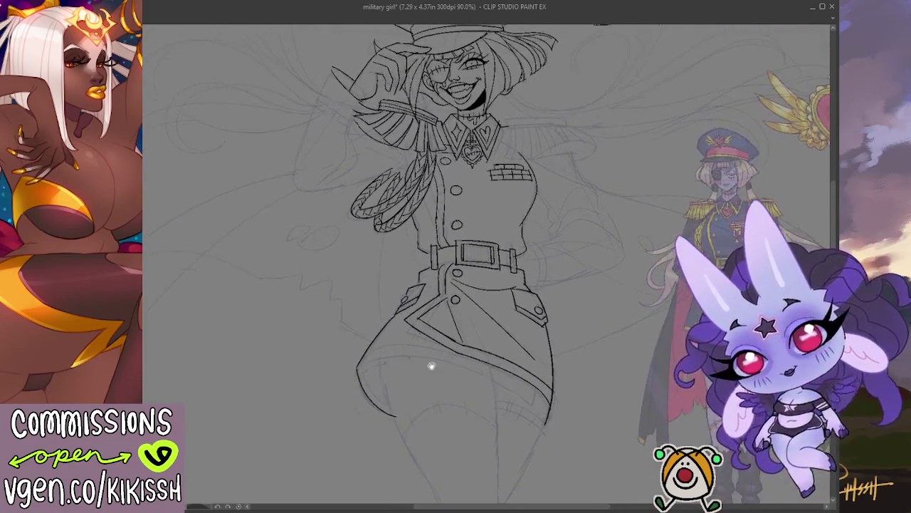
scroll(434, 364, "down", 1)
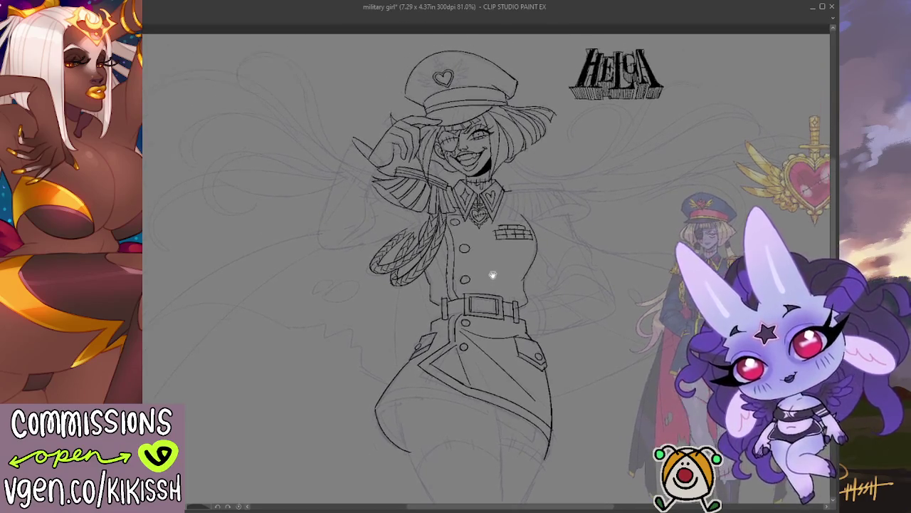
left_click_drag(490, 271, 477, 245)
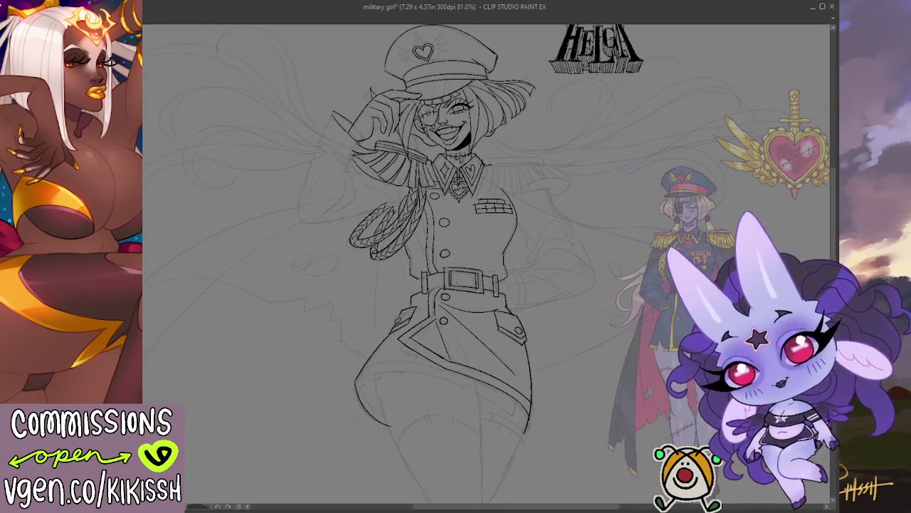